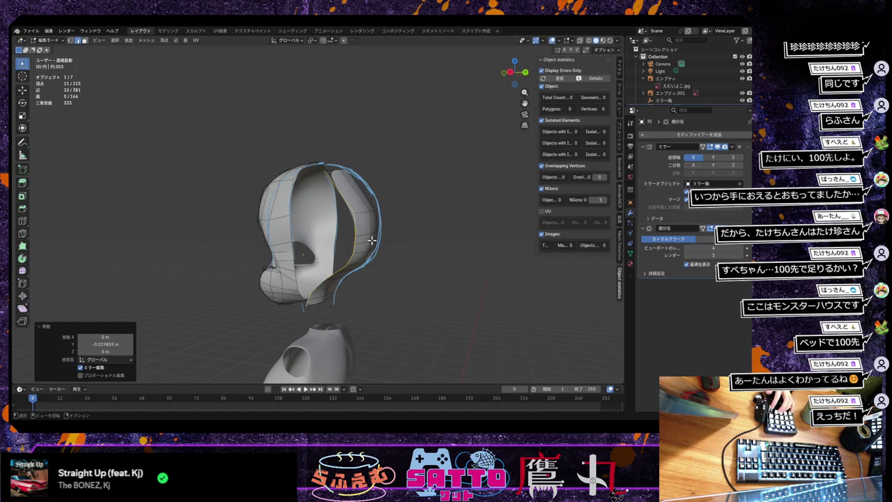
Raise the selected lower hair-edge vertices 0.047 m along Z, then select two more edge vertices.
{"action": "mouse_move", "coordinate": [362, 221]}
{"action": "middle_mouse_down"}
{"action": "mouse_move", "coordinate": [332, 254]}
{"action": "mouse_move", "coordinate": [362, 222]}
{"action": "mouse_move", "coordinate": [348, 226]}
{"action": "mouse_move", "coordinate": [346, 212]}
{"action": "middle_mouse_up"}
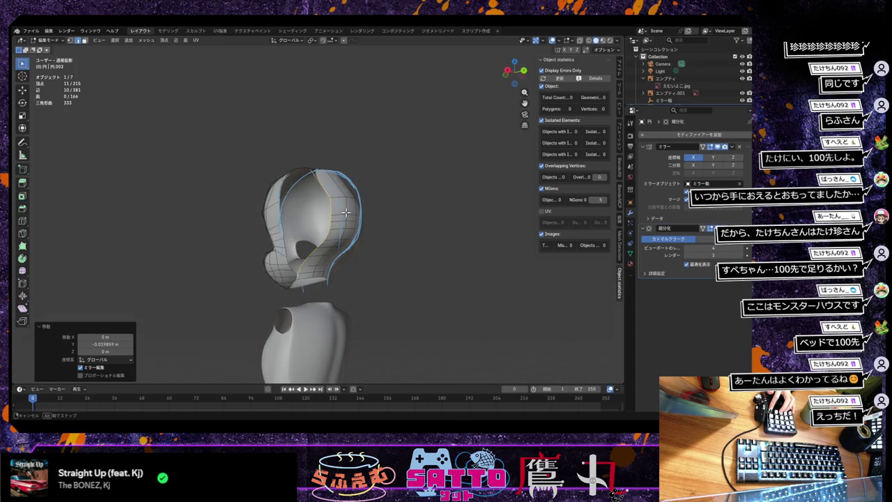
{"action": "mouse_move", "coordinate": [346, 211]}
{"action": "middle_mouse_down"}
{"action": "mouse_move", "coordinate": [370, 221]}
{"action": "mouse_move", "coordinate": [352, 218]}
{"action": "middle_mouse_up"}
{"action": "left_click", "coordinate": [336, 244]}
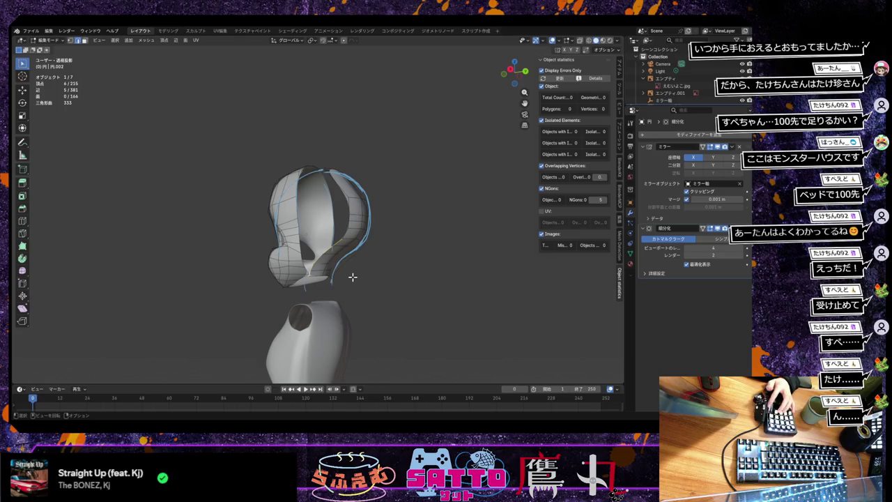
{"action": "middle_click_drag", "start_coordinate": [352, 277], "coordinate": [378, 279]}
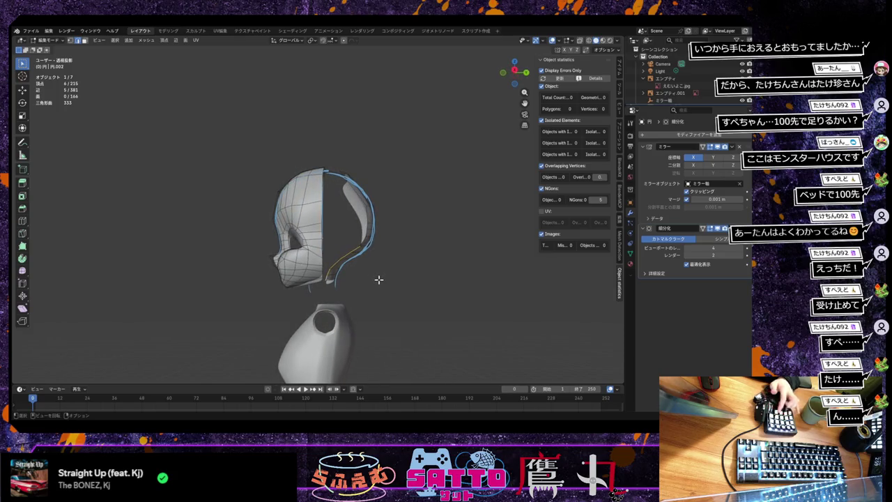
{"action": "key", "text": "g"}
{"action": "key", "text": "y"}
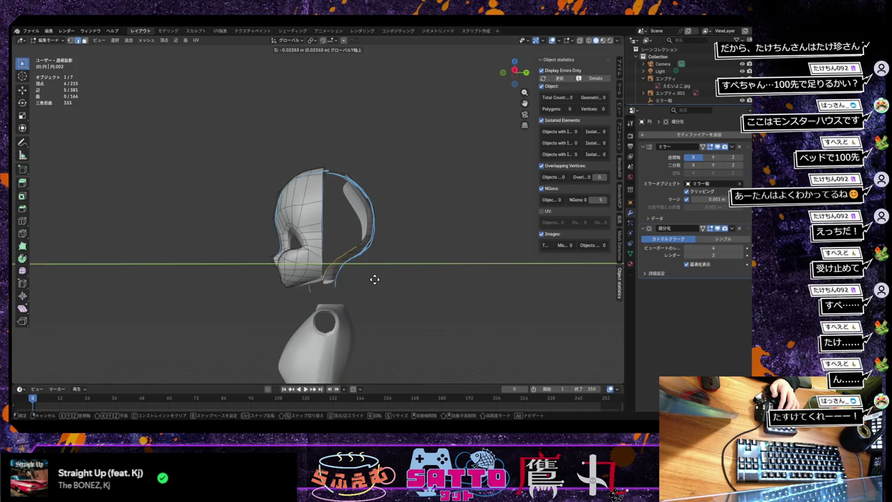
{"action": "key", "text": "z"}
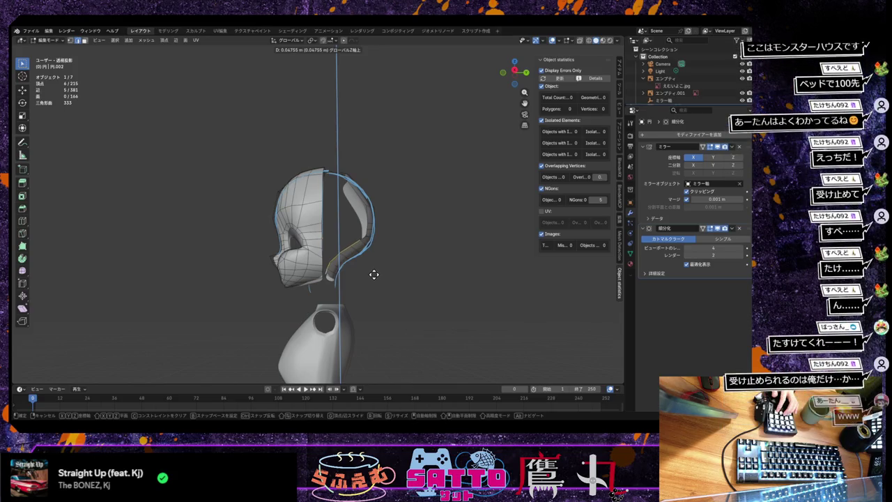
{"action": "left_click", "coordinate": [374, 274]}
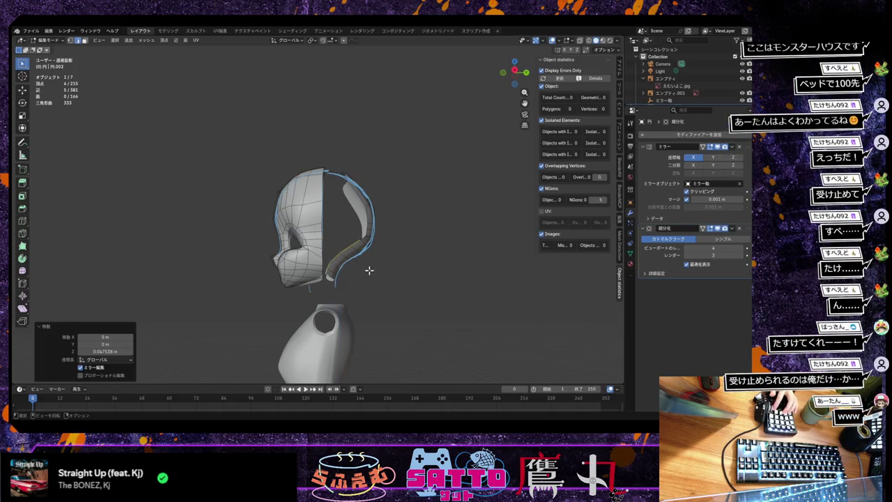
{"action": "mouse_move", "coordinate": [368, 268]}
{"action": "middle_mouse_down"}
{"action": "mouse_move", "coordinate": [342, 265]}
{"action": "mouse_move", "coordinate": [329, 298]}
{"action": "mouse_move", "coordinate": [348, 219]}
{"action": "mouse_move", "coordinate": [333, 221]}
{"action": "mouse_move", "coordinate": [349, 253]}
{"action": "mouse_move", "coordinate": [367, 225]}
{"action": "mouse_move", "coordinate": [347, 214]}
{"action": "middle_mouse_up"}
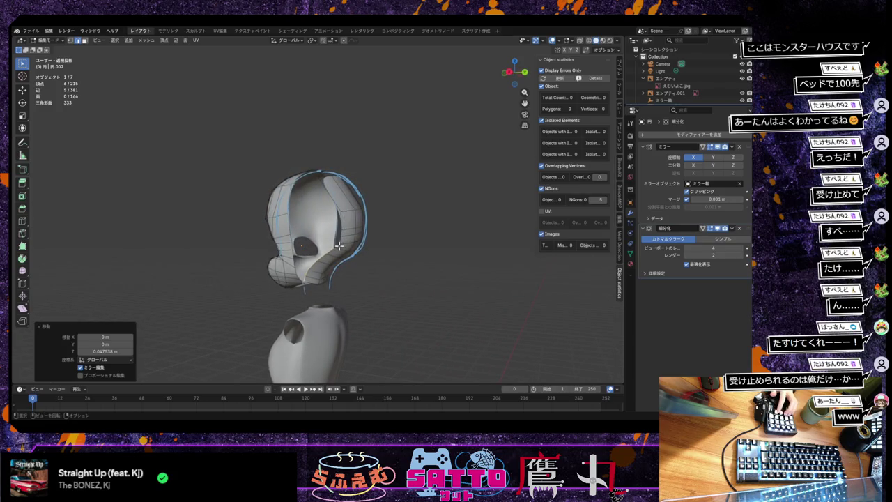
{"action": "left_click", "coordinate": [344, 242]}
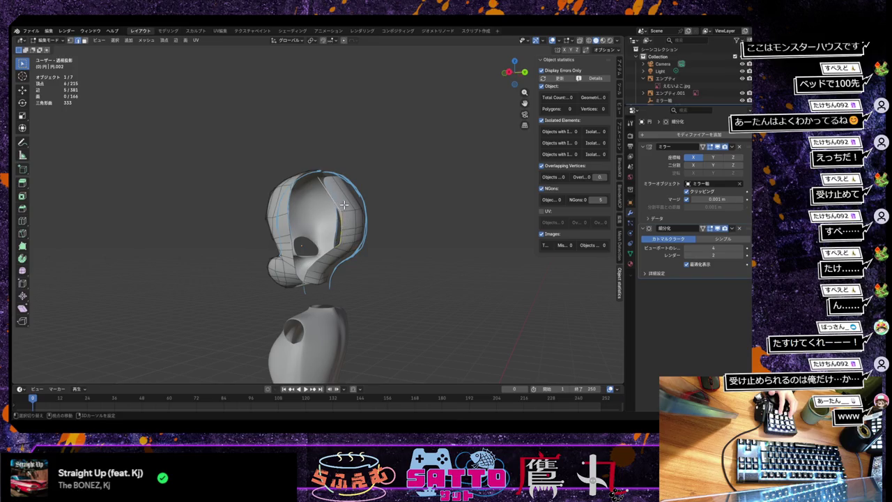
Extrude the hair edge along X and push the new strip back 0.079 m along Y.
{"action": "key", "text": "e"}
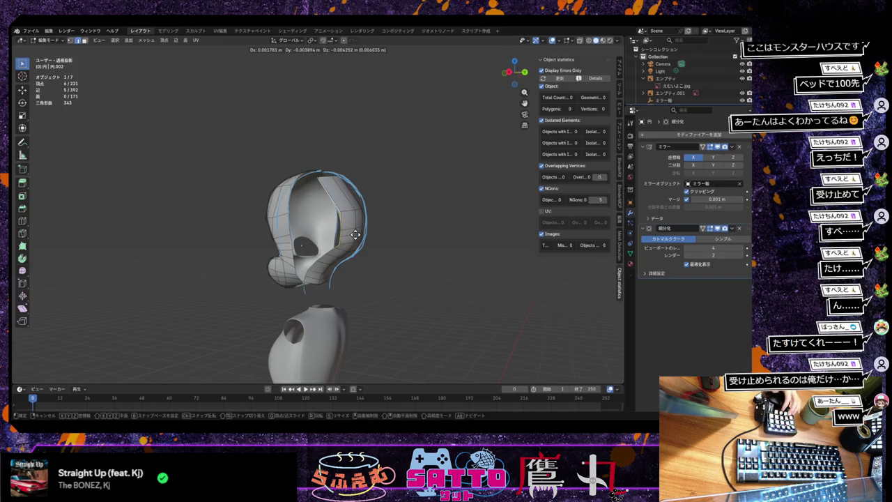
{"action": "key", "text": "x"}
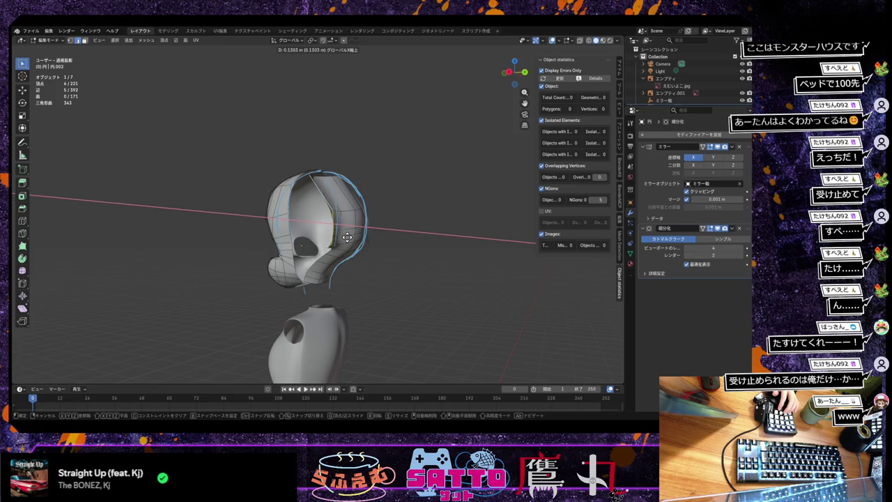
{"action": "left_click", "coordinate": [348, 239]}
{"action": "key", "text": "g"}
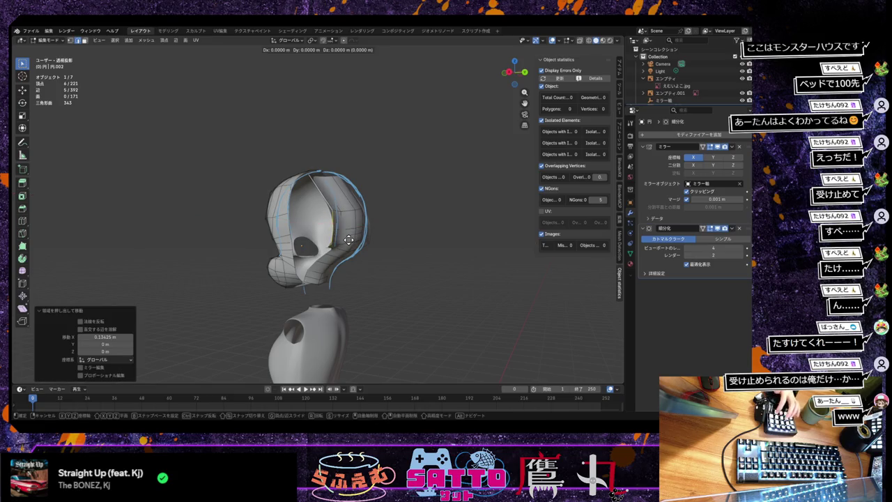
{"action": "key", "text": "z"}
{"action": "key", "text": "y"}
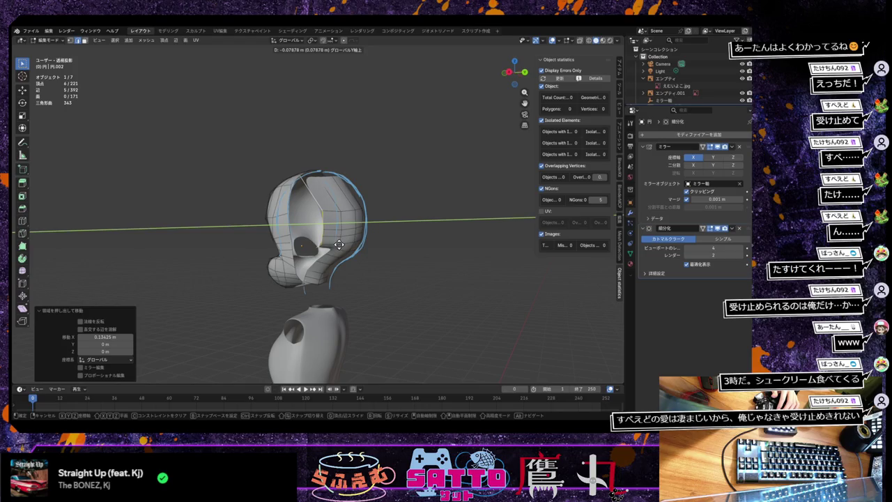
{"action": "left_click", "coordinate": [337, 244]}
Lower the extruded edge 0.037 m along Z and check the hair shape.
{"action": "key", "text": "g"}
{"action": "key", "text": "z"}
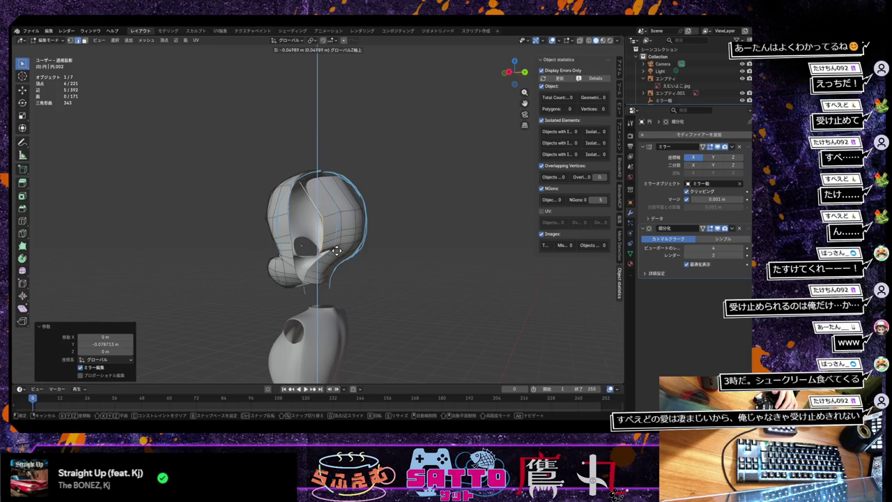
{"action": "left_click", "coordinate": [337, 249]}
{"action": "middle_click_drag", "start_coordinate": [336, 248], "coordinate": [353, 247]}
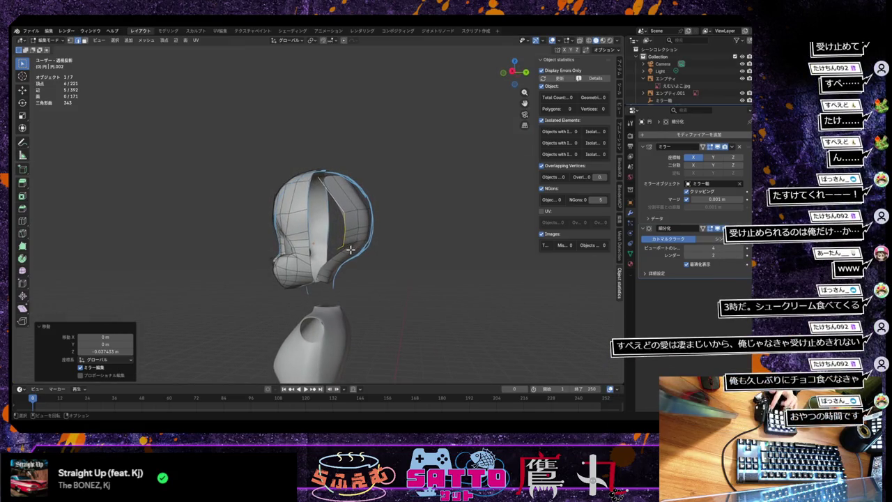
{"action": "mouse_move", "coordinate": [349, 250]}
{"action": "middle_mouse_down"}
{"action": "mouse_move", "coordinate": [349, 242]}
{"action": "mouse_move", "coordinate": [331, 257]}
{"action": "mouse_move", "coordinate": [350, 253]}
{"action": "middle_mouse_up"}
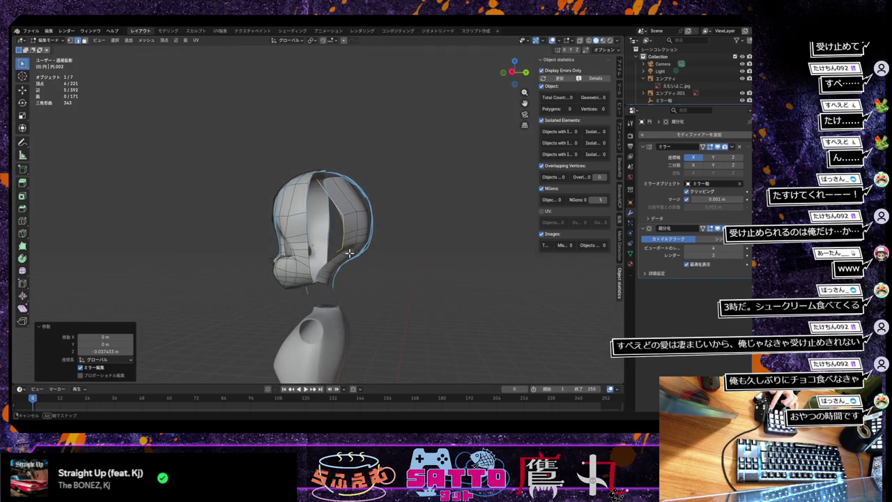
{"action": "middle_click_drag", "start_coordinate": [349, 253], "coordinate": [347, 250]}
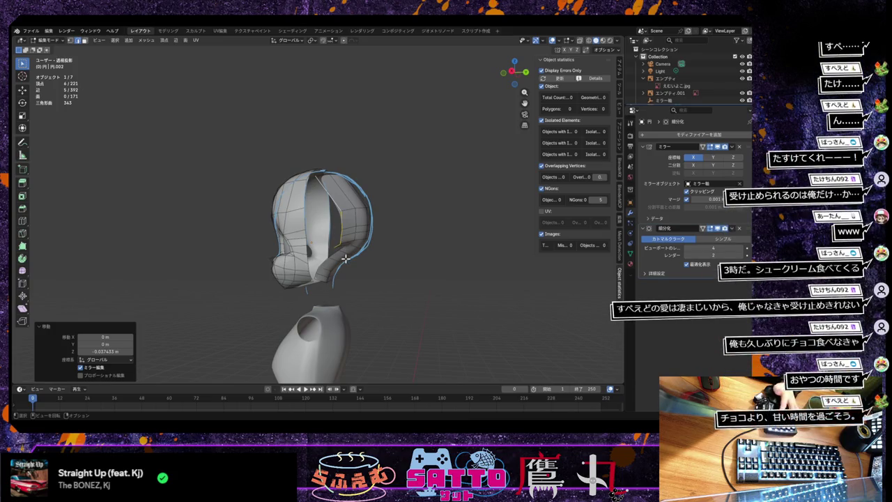
Extrude another strip constrained to Y and lower it about 0.038 m along Z.
{"action": "key", "text": "e"}
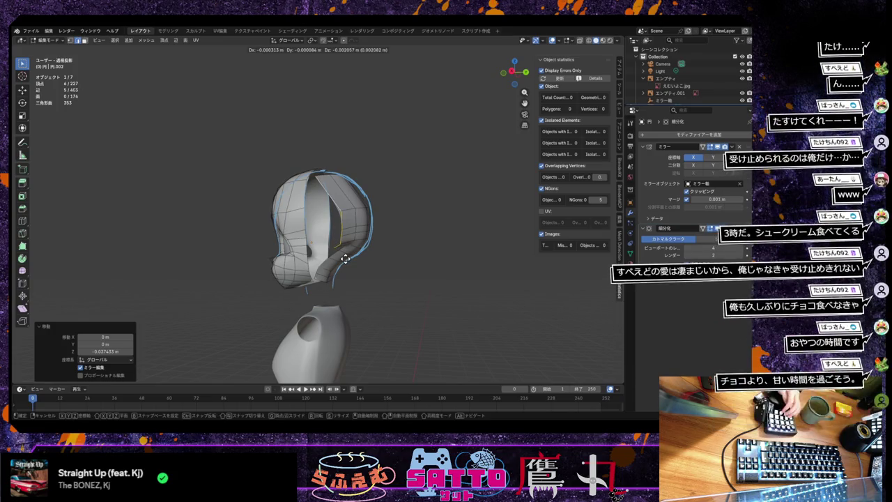
{"action": "key", "text": "y"}
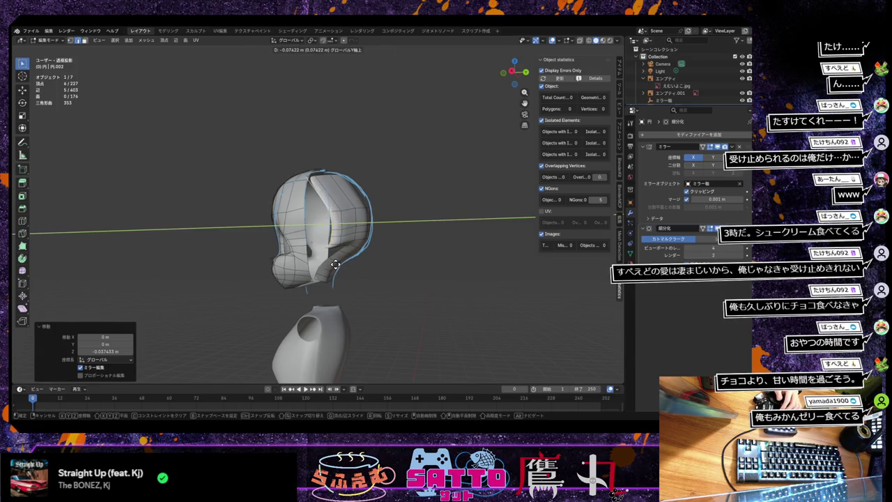
{"action": "left_click", "coordinate": [335, 264]}
{"action": "key", "text": "s"}
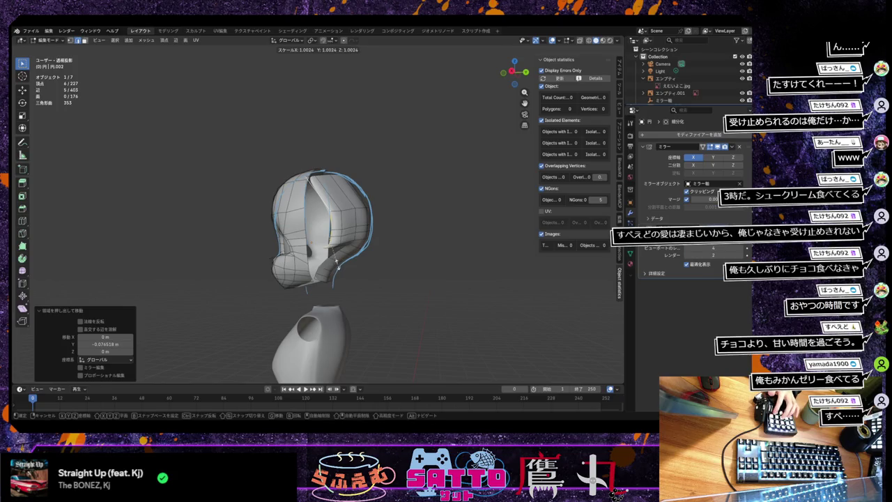
{"action": "key", "text": "Escape"}
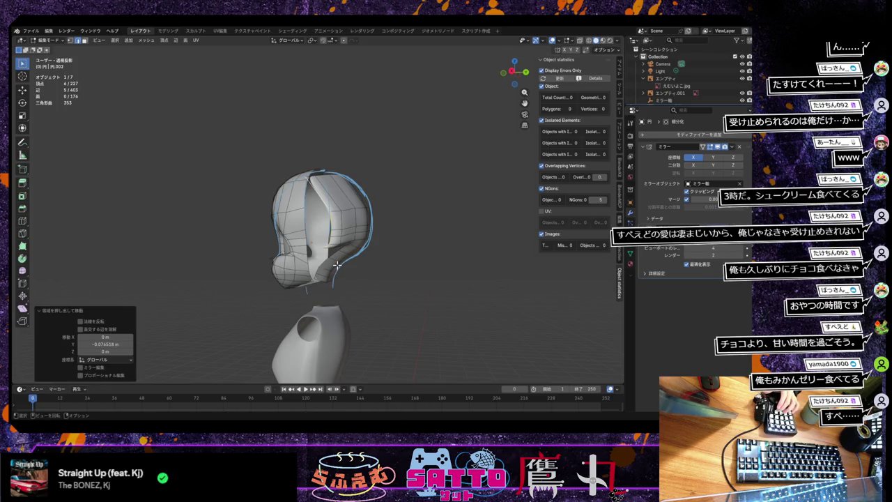
{"action": "key", "text": "g"}
{"action": "key", "text": "z"}
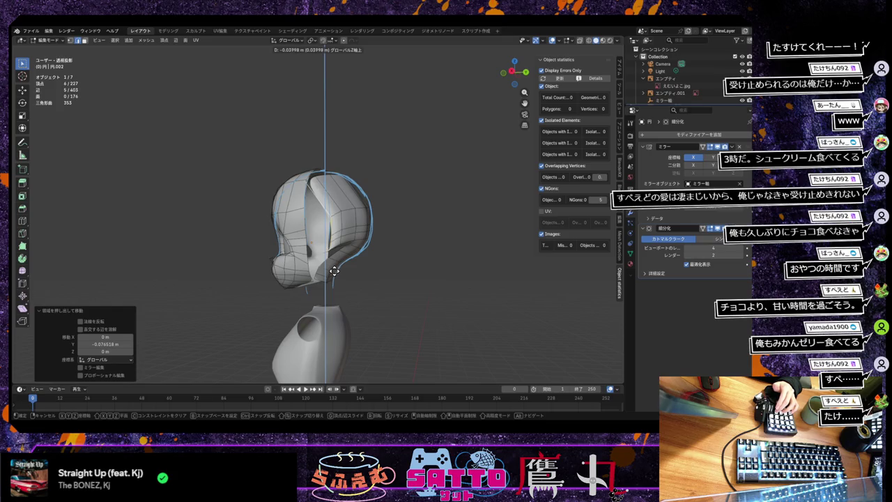
{"action": "left_click", "coordinate": [334, 270]}
{"action": "mouse_move", "coordinate": [335, 271]}
{"action": "middle_mouse_down"}
{"action": "mouse_move", "coordinate": [348, 274]}
{"action": "mouse_move", "coordinate": [321, 287]}
{"action": "mouse_move", "coordinate": [349, 280]}
{"action": "mouse_move", "coordinate": [336, 269]}
{"action": "mouse_move", "coordinate": [345, 245]}
{"action": "mouse_move", "coordinate": [384, 266]}
{"action": "middle_mouse_up"}
{"action": "scroll", "coordinate": [385, 267], "scroll_direction": "up", "scroll_amount": 3}
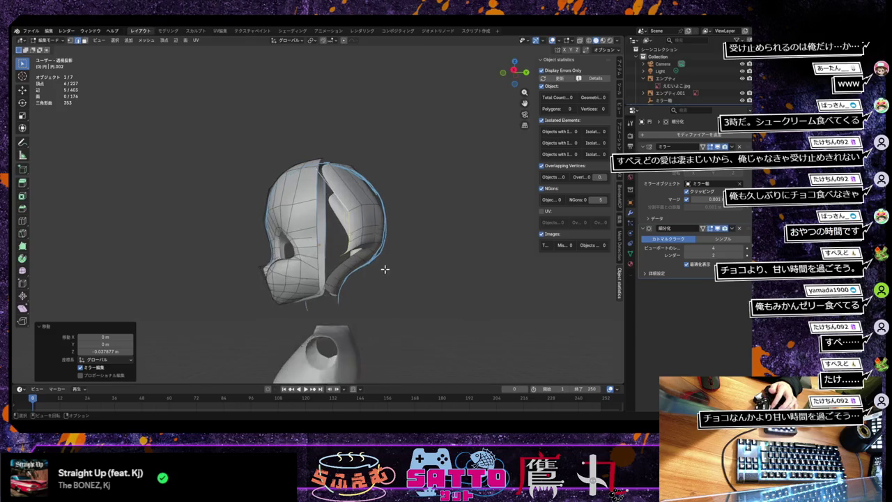
Switch to vertex selection and delete a stray vertex from the hair mesh.
{"action": "left_click", "coordinate": [73, 43]}
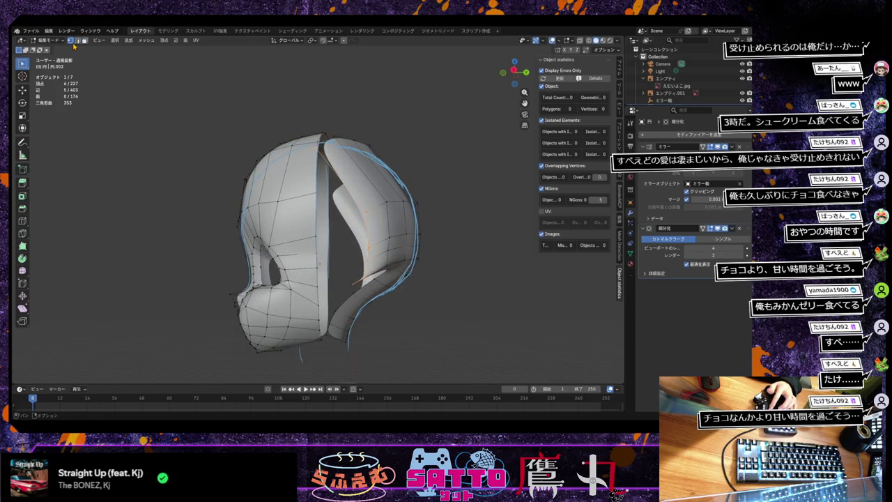
{"action": "key", "text": "r"}
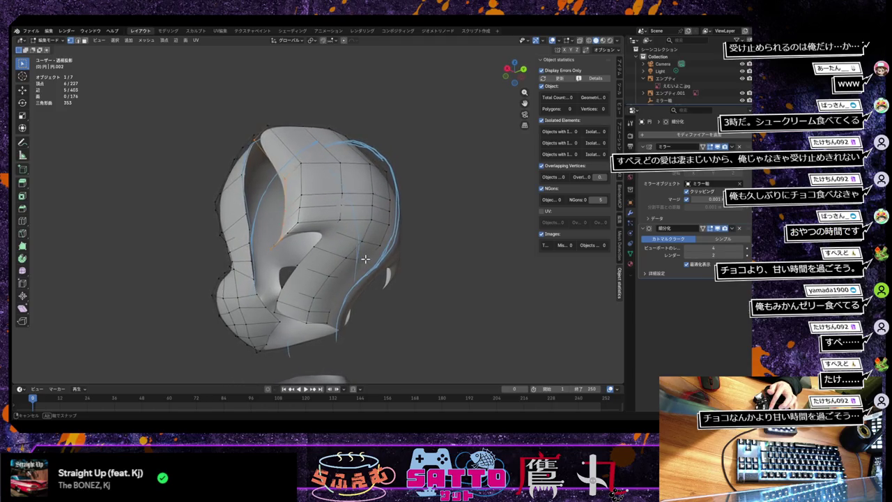
{"action": "left_click", "coordinate": [278, 246]}
{"action": "left_click", "coordinate": [279, 245]}
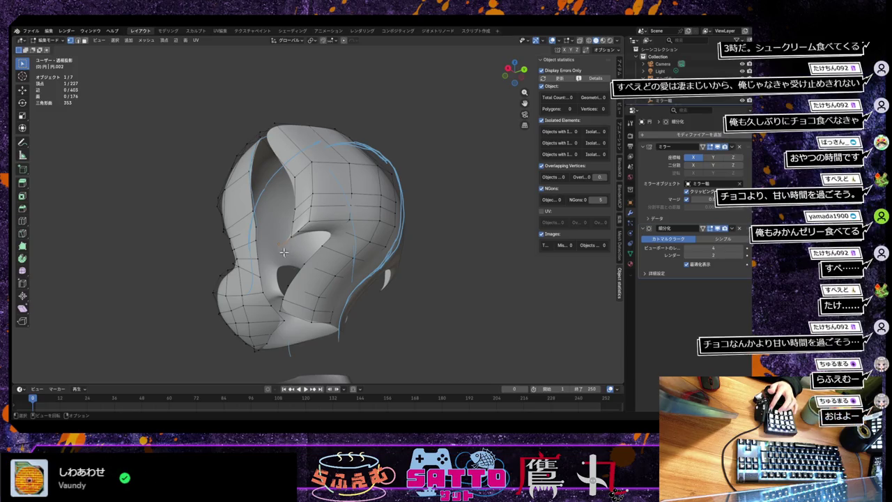
{"action": "left_click", "coordinate": [285, 245]}
{"action": "left_click", "coordinate": [285, 255]}
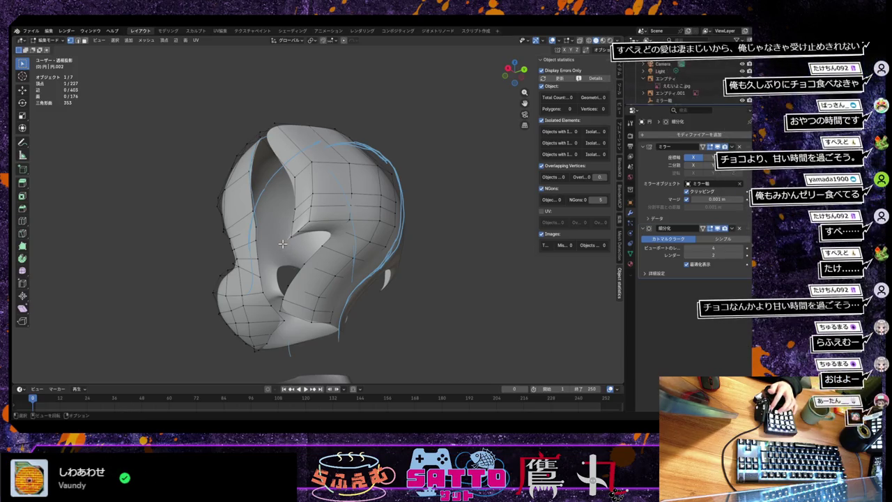
{"action": "middle_click_drag", "start_coordinate": [312, 291], "coordinate": [308, 297]}
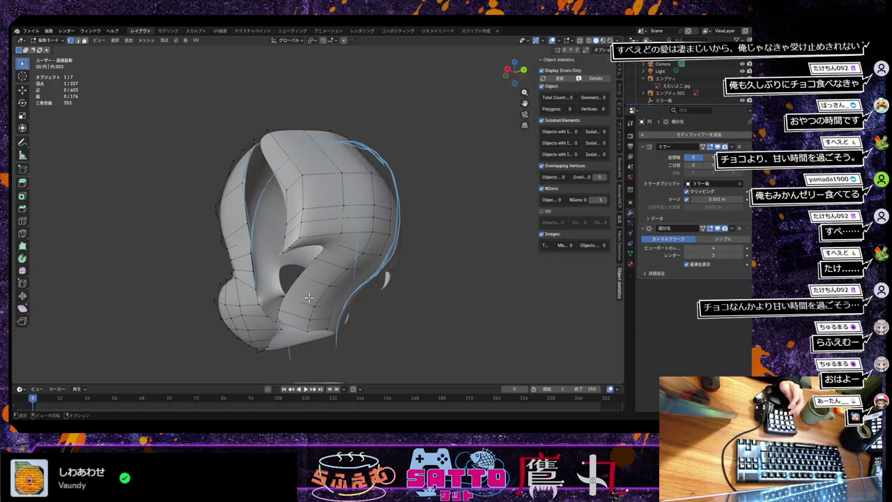
{"action": "key", "text": "x"}
{"action": "left_click", "coordinate": [311, 301]}
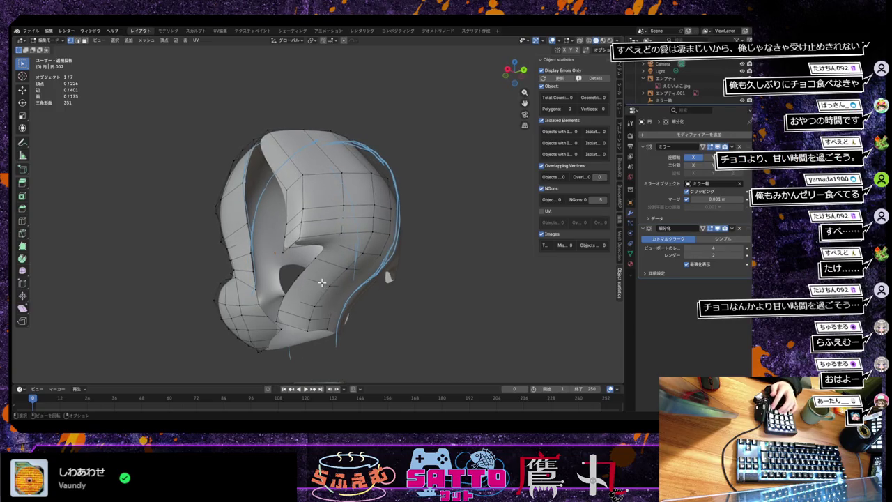
Reposition two vertices around the bangs opening.
{"action": "middle_click_drag", "start_coordinate": [321, 283], "coordinate": [303, 269]}
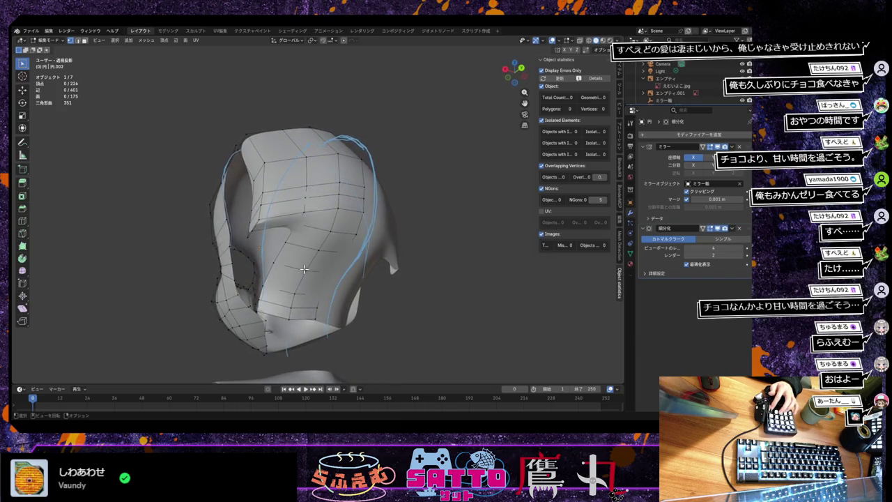
{"action": "middle_click_drag", "start_coordinate": [254, 230], "coordinate": [271, 258]}
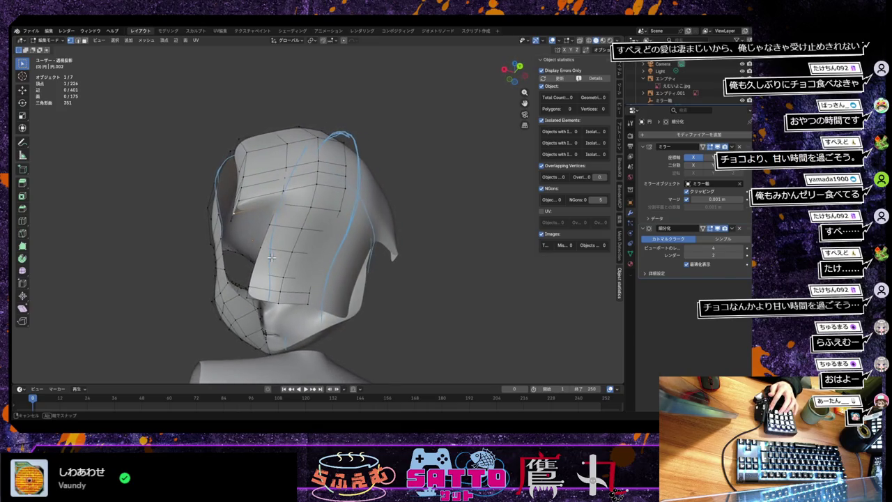
{"action": "key", "text": "g"}
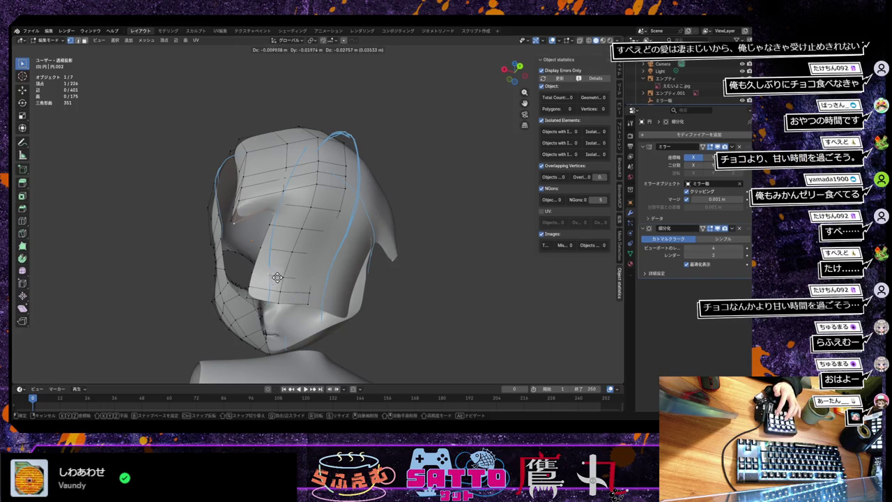
{"action": "left_click", "coordinate": [275, 278]}
{"action": "middle_click_drag", "start_coordinate": [275, 277], "coordinate": [311, 269]}
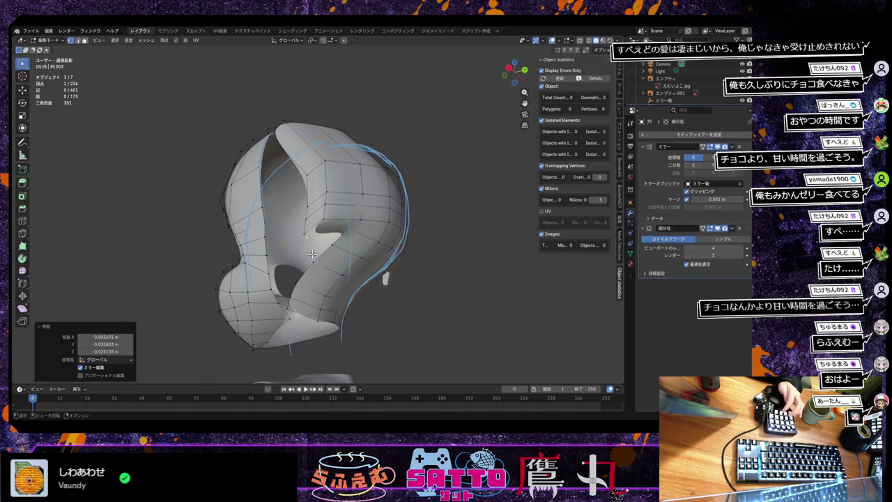
{"action": "key", "text": "g"}
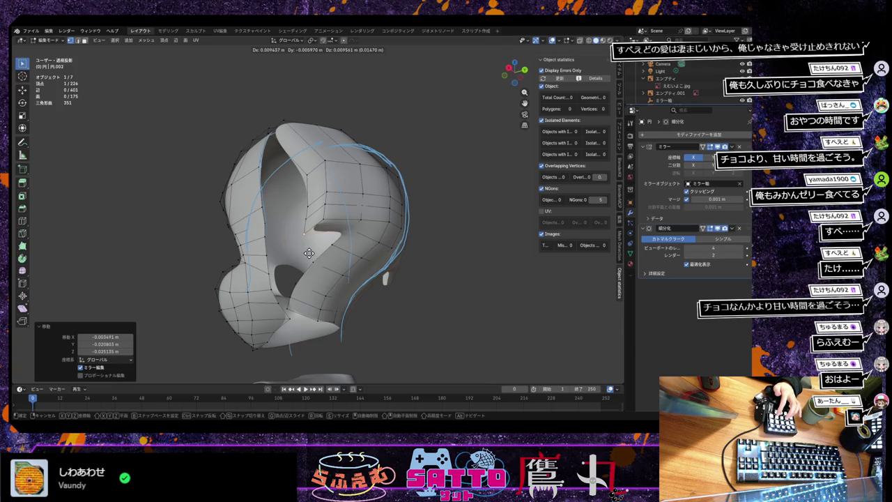
{"action": "left_click", "coordinate": [309, 253]}
Merge two neighbouring vertices by distance with a raised merge distance, then nudge the result.
{"action": "left_click", "coordinate": [311, 241], "text": "shift"}
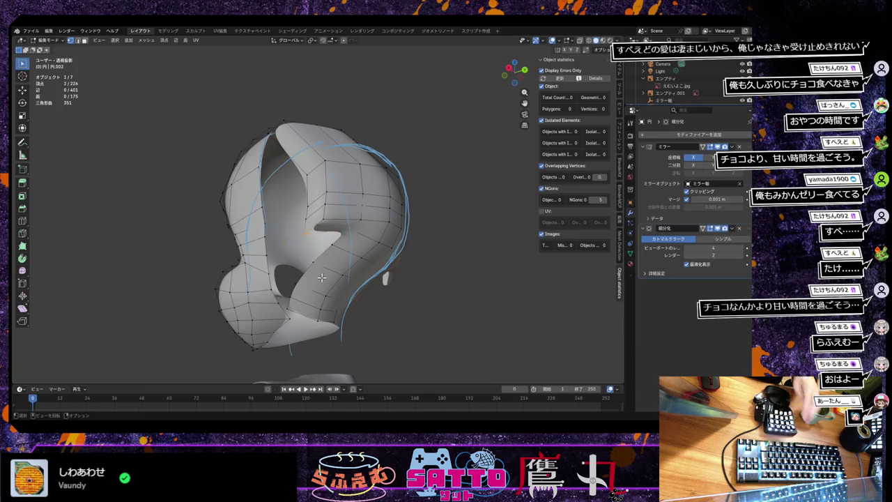
{"action": "key", "text": "m"}
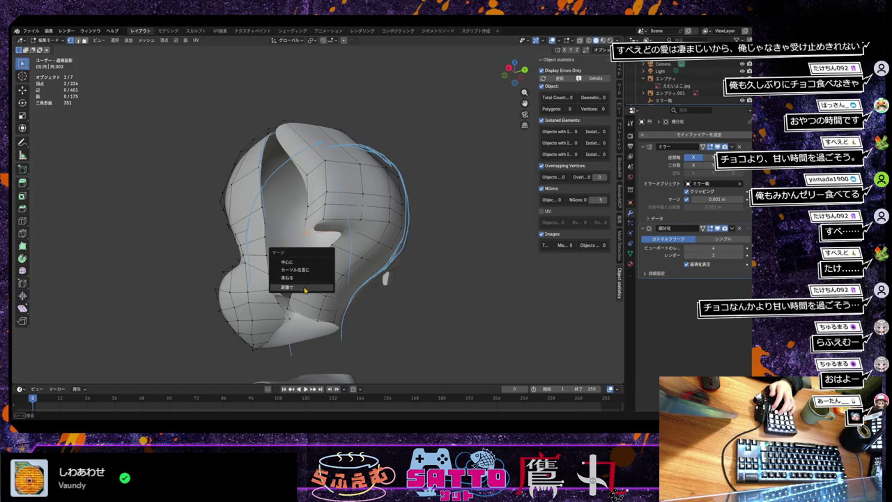
{"action": "left_click", "coordinate": [314, 286]}
{"action": "left_click_drag", "start_coordinate": [103, 351], "coordinate": [151, 358]}
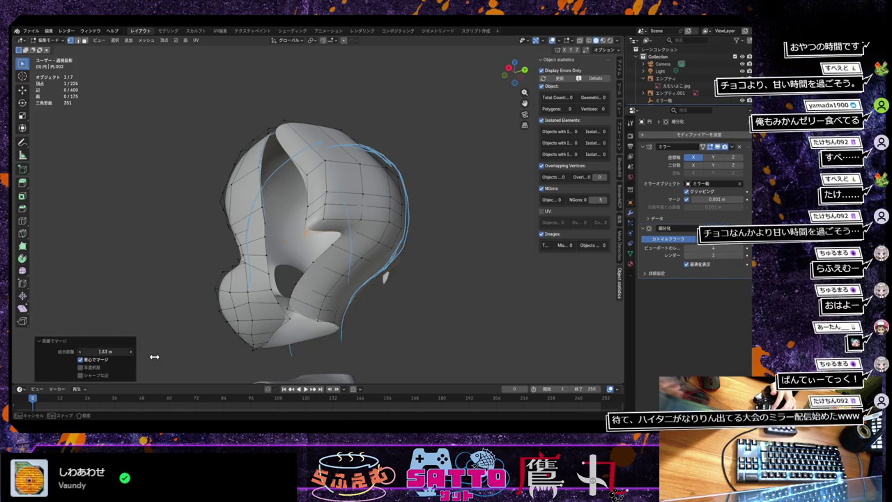
{"action": "left_click", "coordinate": [384, 289]}
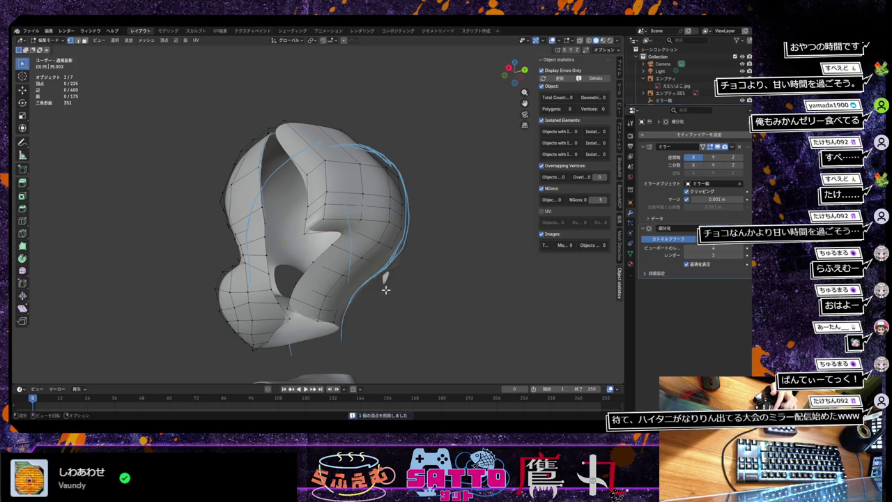
{"action": "key", "text": "g"}
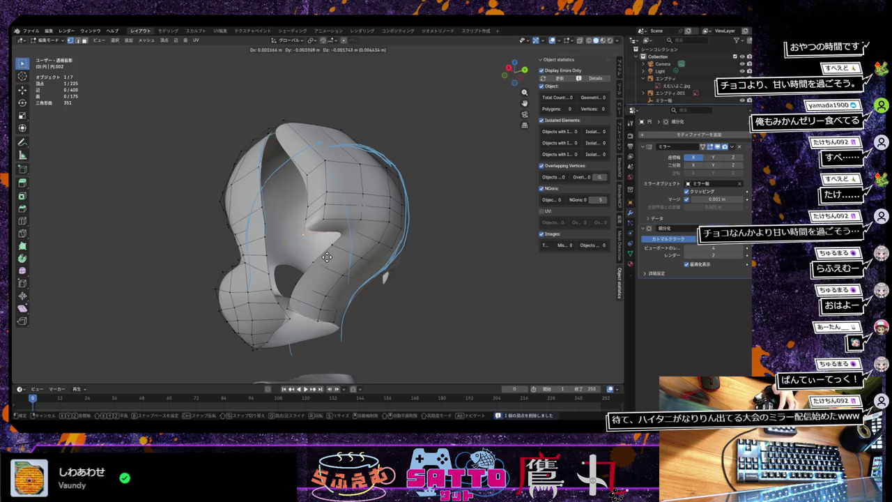
{"action": "left_click", "coordinate": [327, 256]}
{"action": "middle_click_drag", "start_coordinate": [333, 267], "coordinate": [332, 271]}
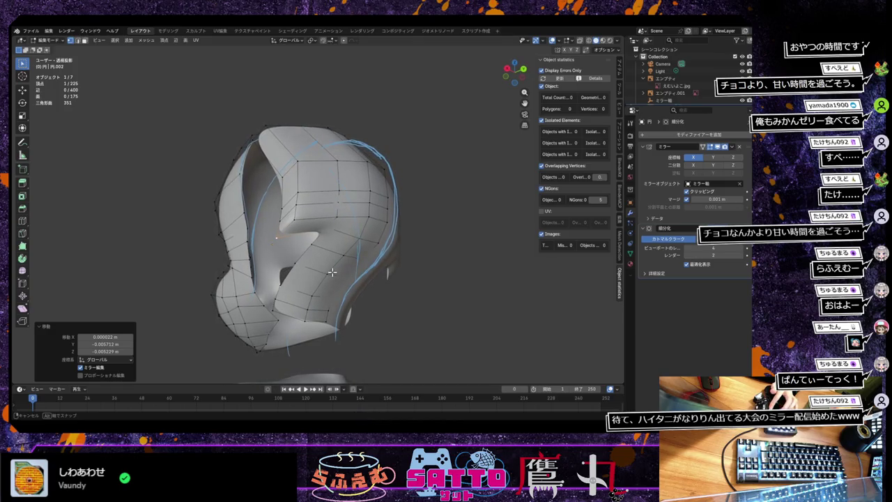
{"action": "middle_click_drag", "start_coordinate": [331, 272], "coordinate": [334, 273]}
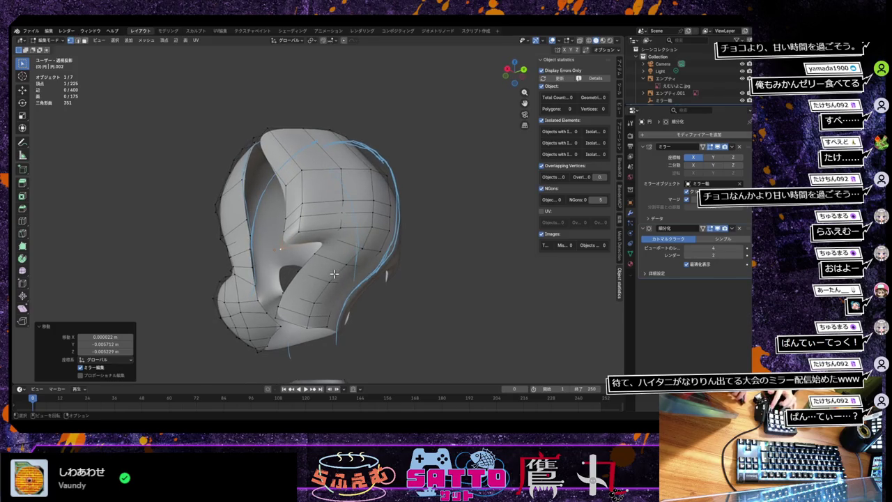
{"action": "mouse_move", "coordinate": [334, 274]}
{"action": "middle_mouse_down"}
{"action": "mouse_move", "coordinate": [334, 258]}
{"action": "mouse_move", "coordinate": [346, 287]}
{"action": "mouse_move", "coordinate": [347, 269]}
{"action": "mouse_move", "coordinate": [351, 278]}
{"action": "middle_mouse_up"}
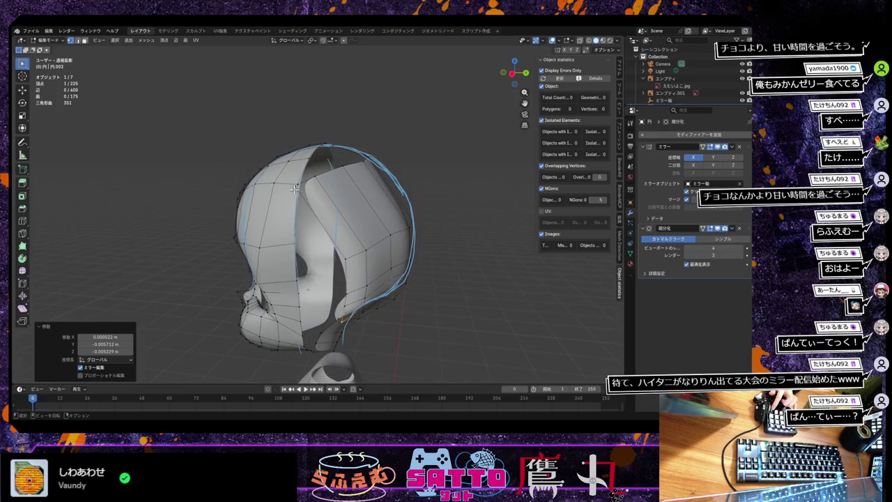
Move the selected front hair section to a new position.
{"action": "mouse_move", "coordinate": [311, 197]}
{"action": "middle_mouse_down"}
{"action": "mouse_move", "coordinate": [265, 193]}
{"action": "mouse_move", "coordinate": [315, 213]}
{"action": "middle_mouse_up"}
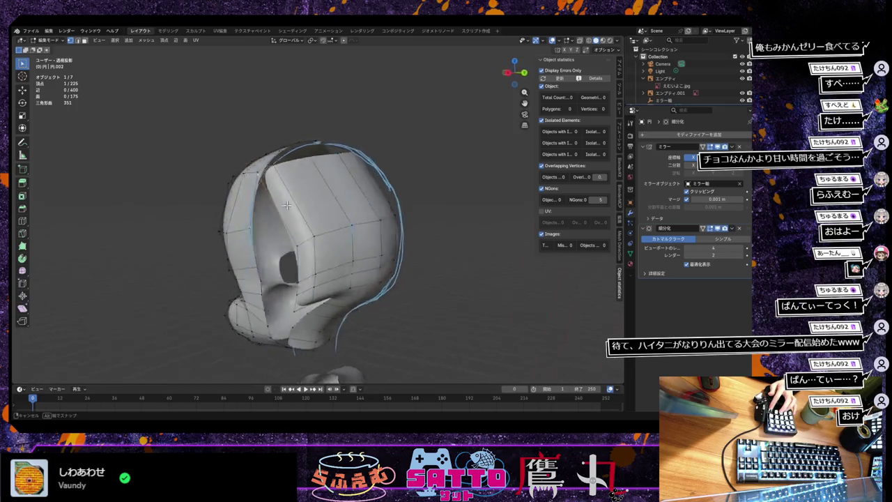
{"action": "key", "text": "g"}
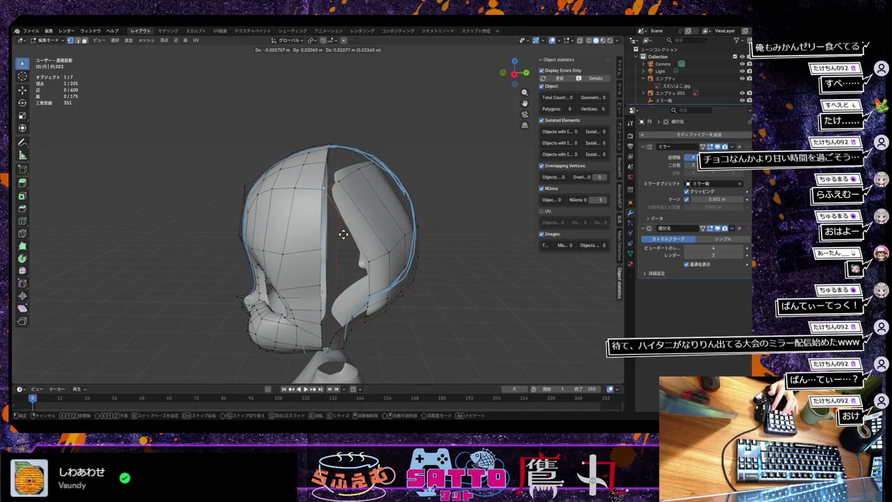
{"action": "left_click", "coordinate": [343, 234]}
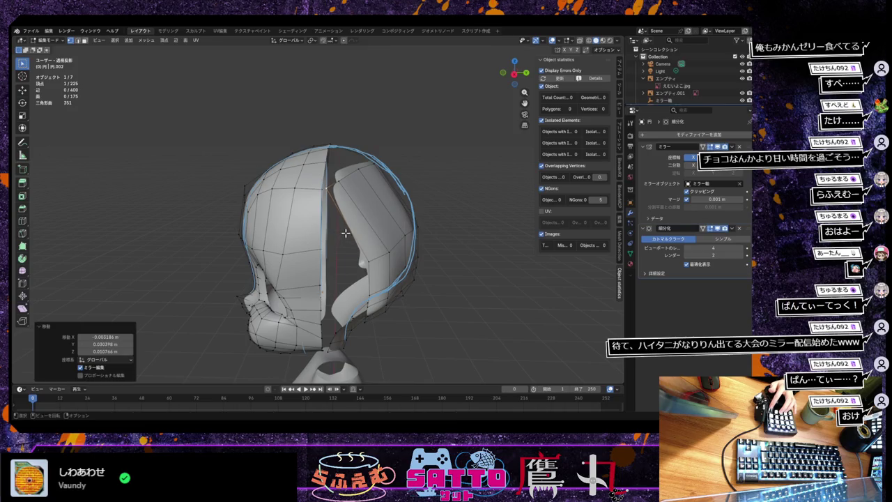
{"action": "middle_click_drag", "start_coordinate": [343, 235], "coordinate": [373, 254]}
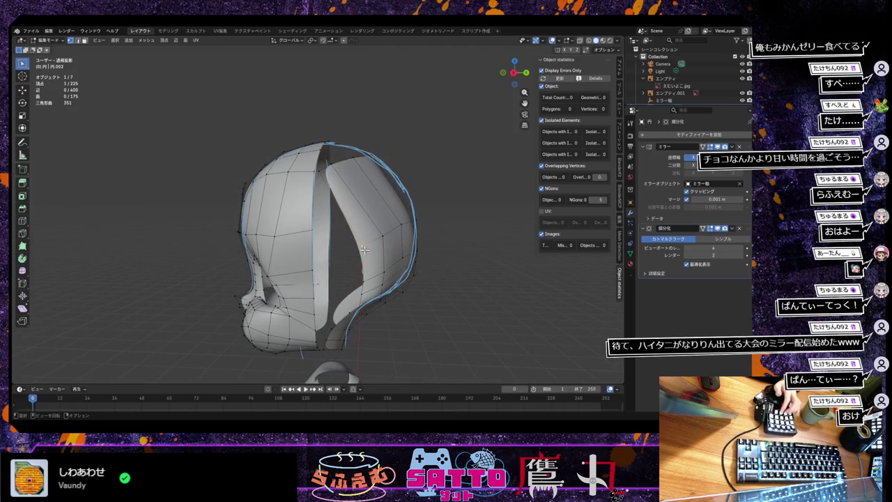
Slide the opening's edge vertices along their edges twice, ending at factor 0.249.
{"action": "key", "text": "shift+v"}
{"action": "left_click", "coordinate": [352, 230]}
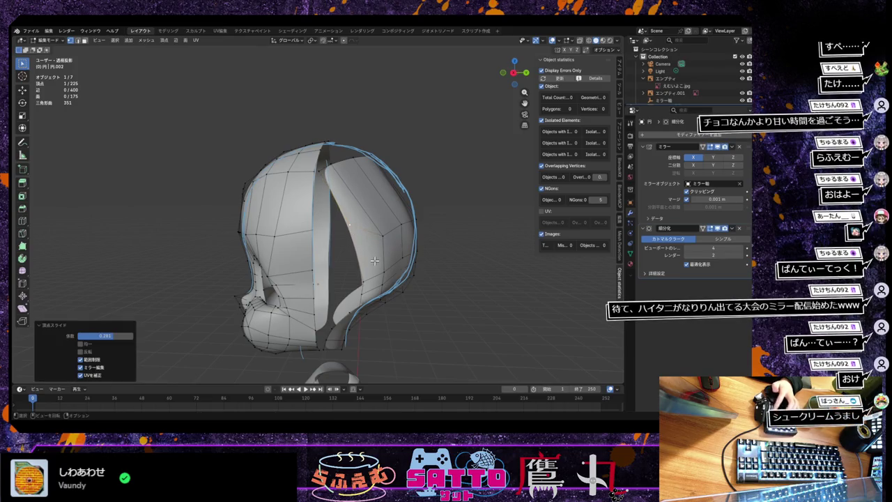
{"action": "middle_click_drag", "start_coordinate": [352, 230], "coordinate": [358, 272]}
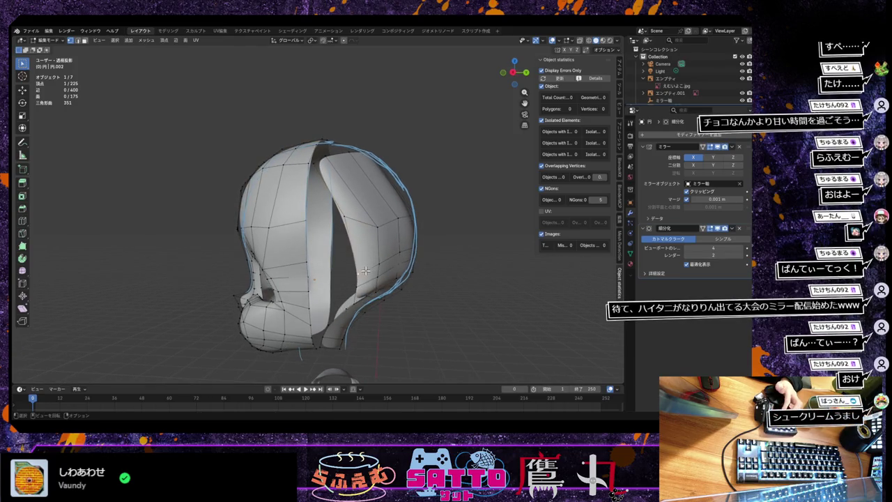
{"action": "key", "text": "shift+v"}
{"action": "left_click", "coordinate": [359, 277]}
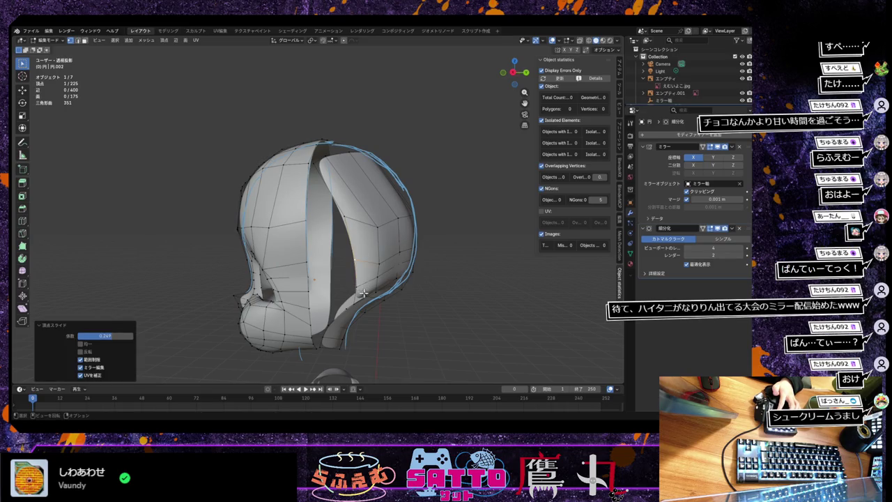
{"action": "mouse_move", "coordinate": [357, 304]}
{"action": "middle_mouse_down"}
{"action": "mouse_move", "coordinate": [343, 293]}
{"action": "mouse_move", "coordinate": [352, 326]}
{"action": "mouse_move", "coordinate": [366, 308]}
{"action": "mouse_move", "coordinate": [357, 296]}
{"action": "middle_mouse_up"}
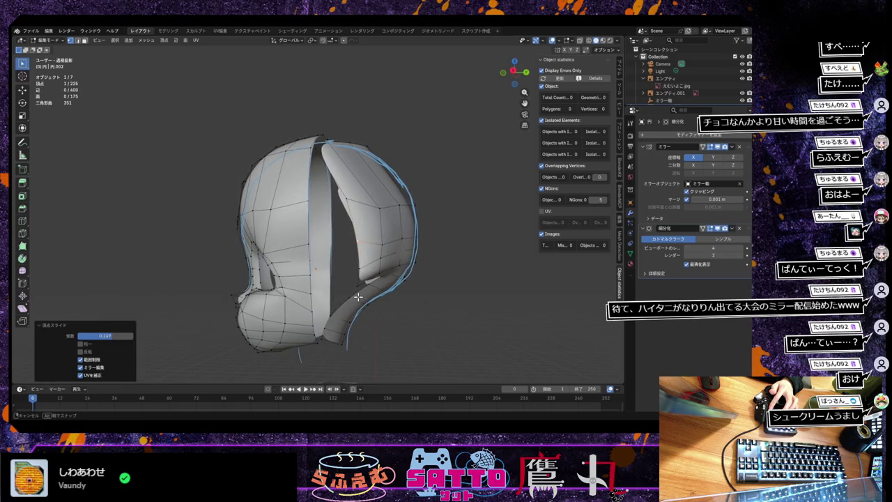
{"action": "mouse_move", "coordinate": [358, 296]}
{"action": "middle_mouse_down"}
{"action": "mouse_move", "coordinate": [339, 315]}
{"action": "mouse_move", "coordinate": [322, 301]}
{"action": "mouse_move", "coordinate": [365, 301]}
{"action": "middle_mouse_up"}
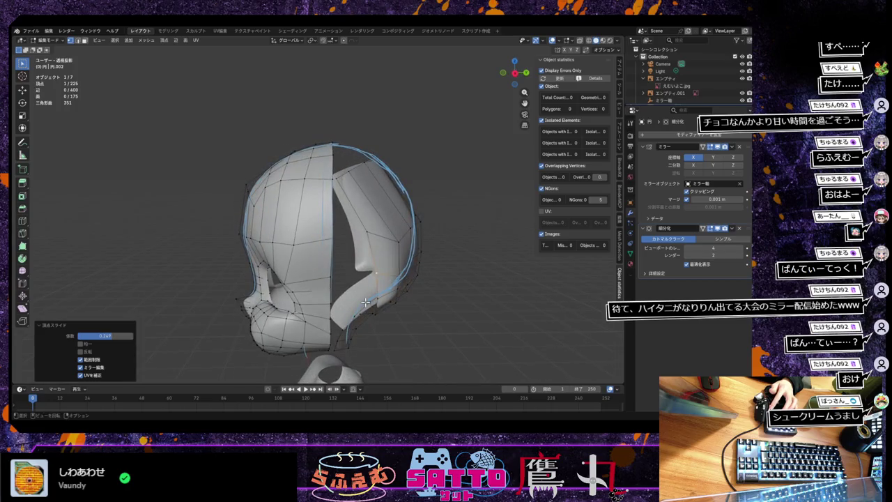
Merge the two vertices at the top of the gap into one.
{"action": "left_click", "coordinate": [349, 192]}
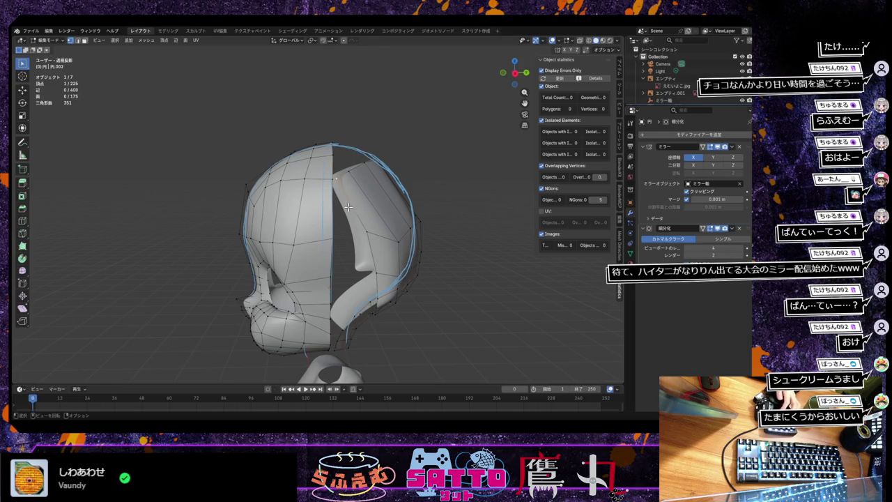
{"action": "key", "text": "g"}
{"action": "left_click", "coordinate": [344, 207]}
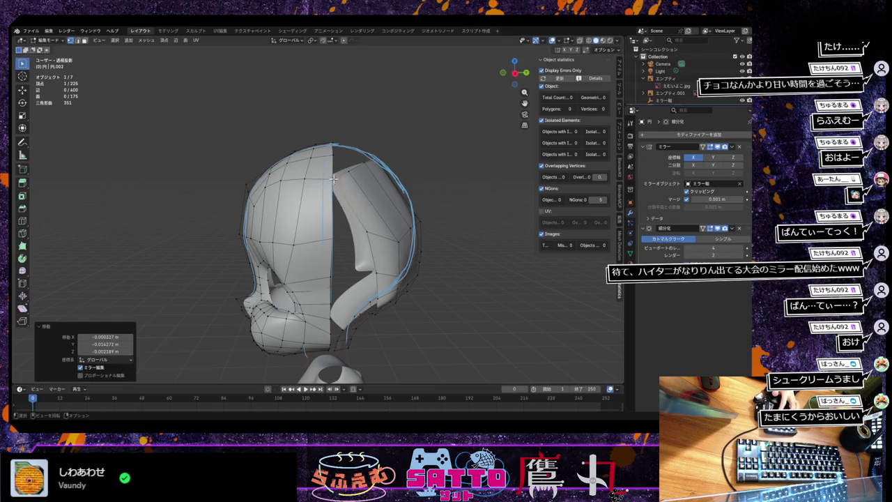
{"action": "left_click", "coordinate": [339, 188]}
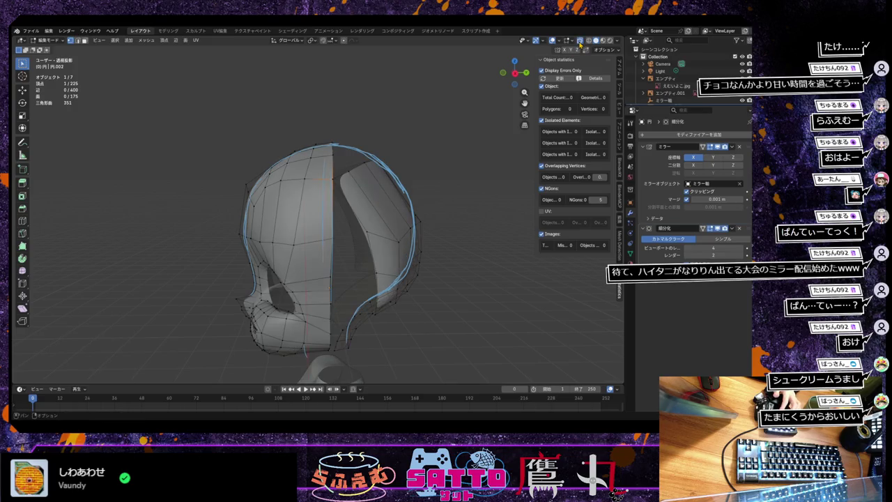
{"action": "key", "text": "ctrl+z"}
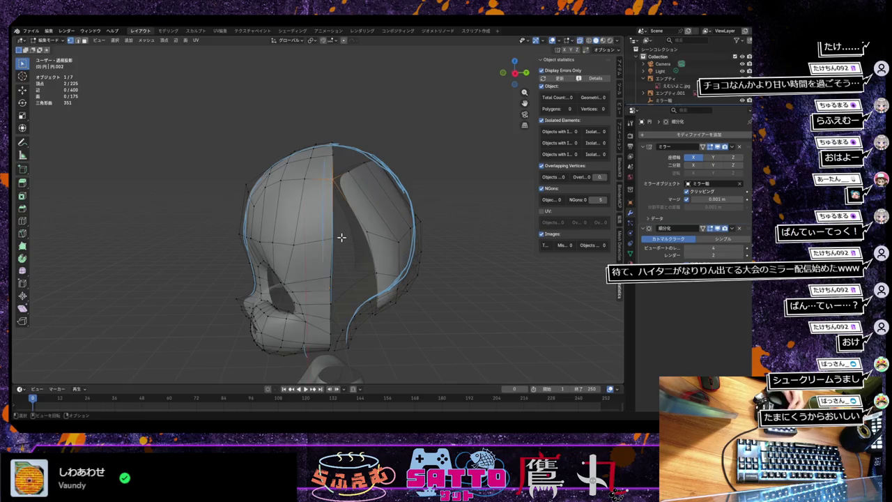
{"action": "key", "text": "m"}
{"action": "left_click", "coordinate": [340, 238]}
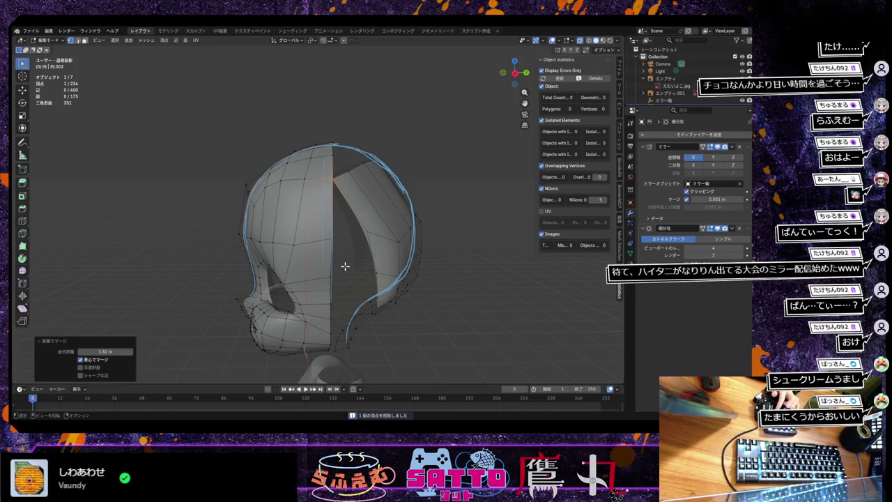
{"action": "left_click", "coordinate": [448, 279]}
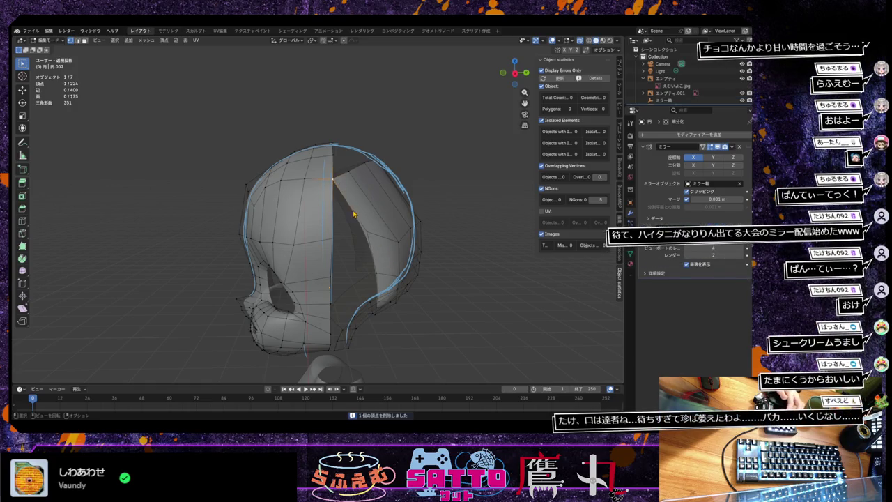
Move an opening-edge vertex and merge it with its neighbour by distance.
{"action": "left_click_drag", "start_coordinate": [354, 214], "coordinate": [353, 213]}
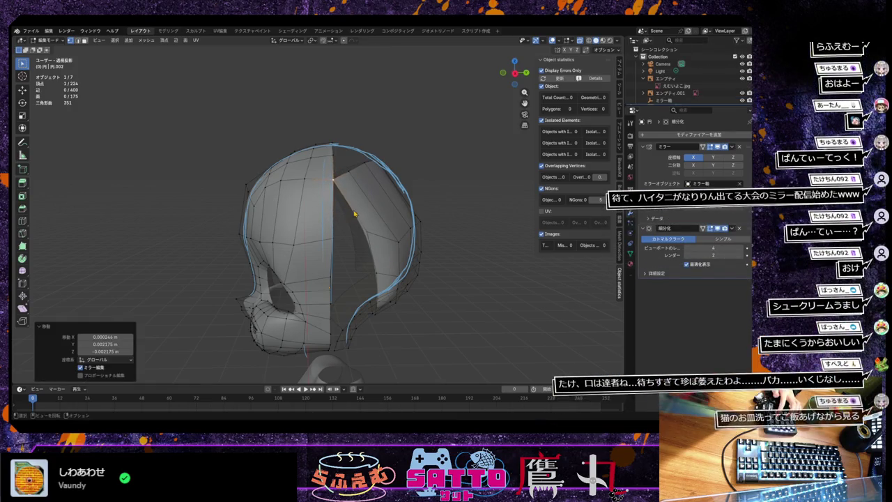
{"action": "left_click", "coordinate": [372, 238]}
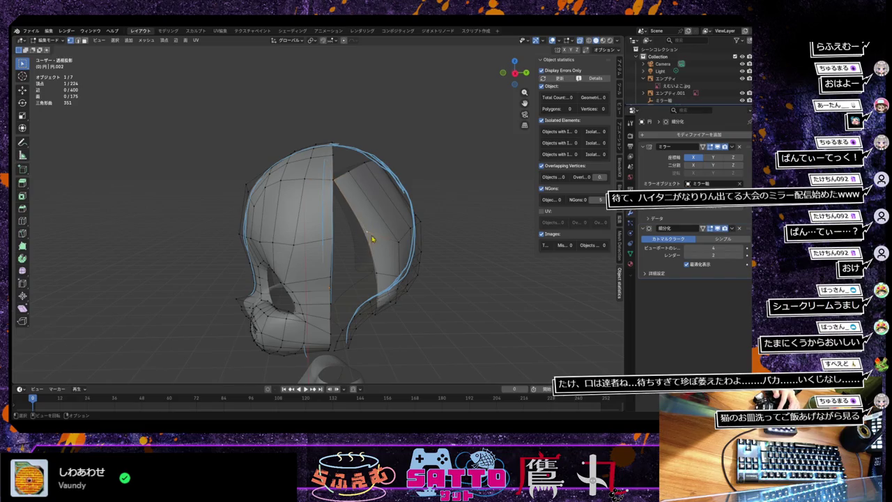
{"action": "key", "text": "g"}
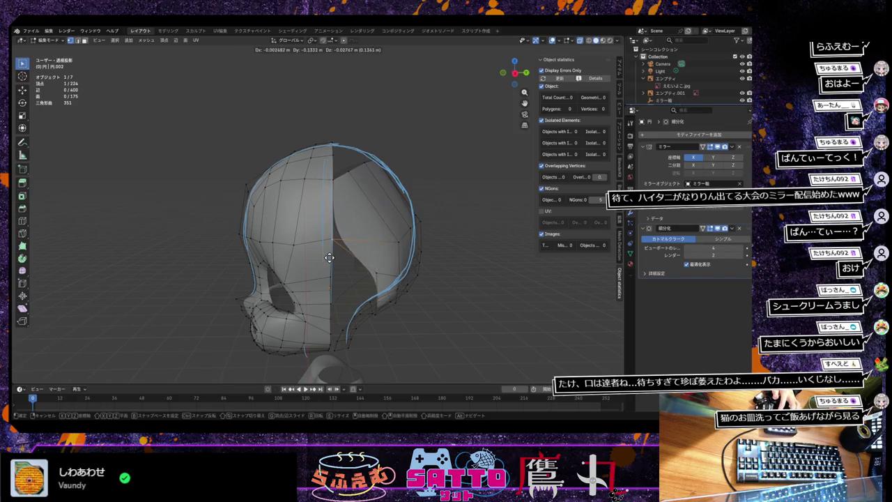
{"action": "left_click", "coordinate": [332, 261]}
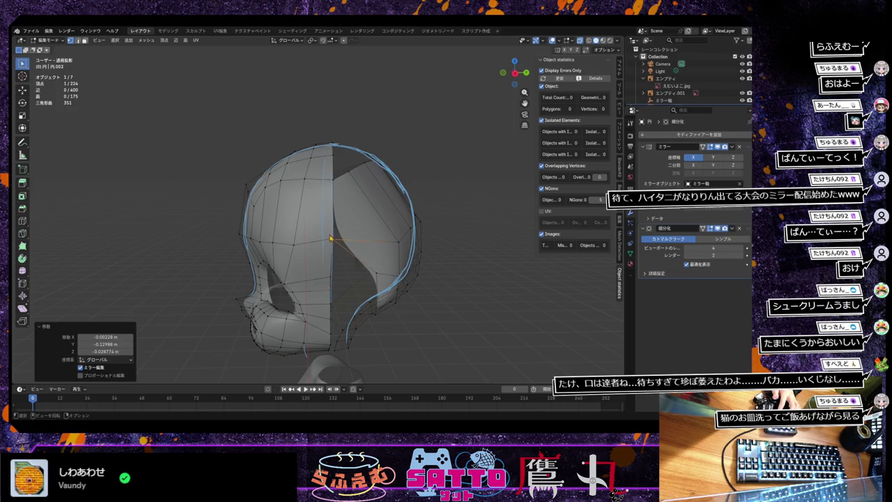
{"action": "left_click", "coordinate": [351, 263], "text": "shift"}
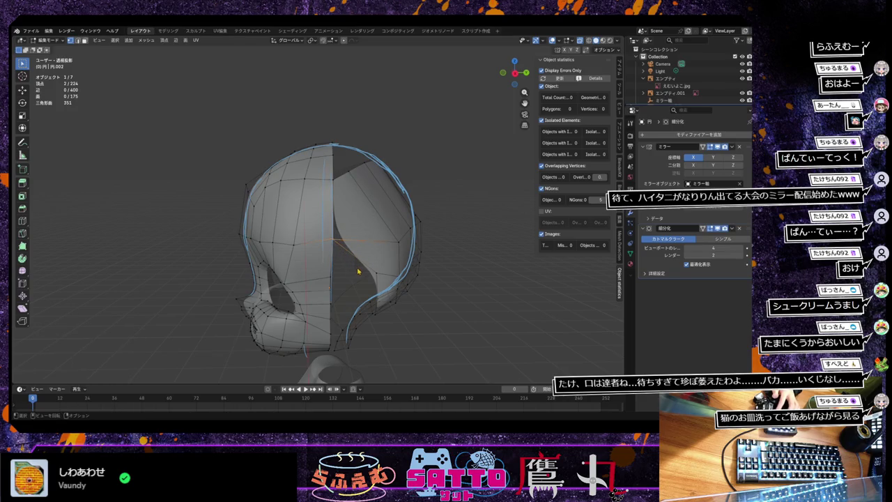
{"action": "middle_click_drag", "start_coordinate": [356, 275], "coordinate": [355, 265]}
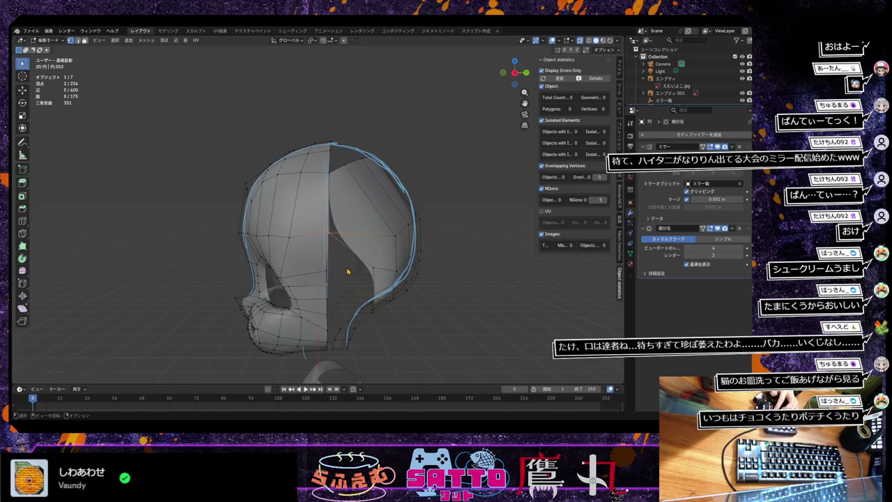
{"action": "key", "text": "m"}
{"action": "left_click", "coordinate": [324, 258]}
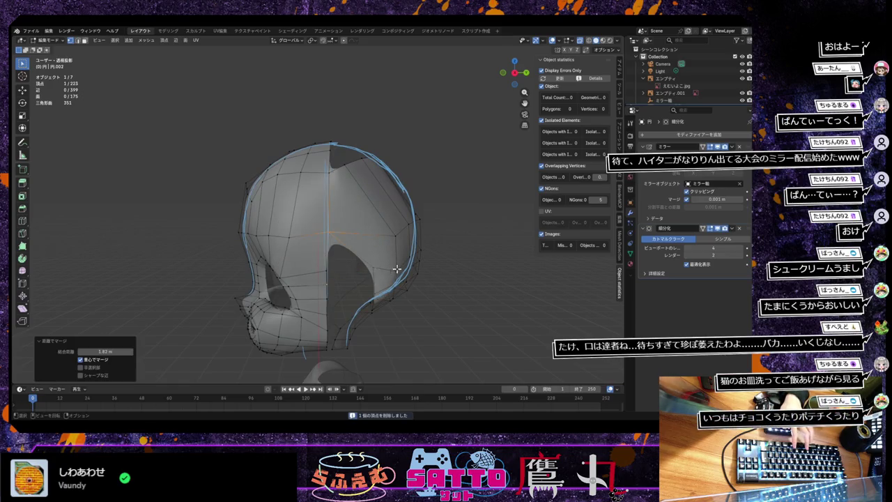
Pull two vertices on the opening's right edge toward the mesh's centre line.
{"action": "left_click", "coordinate": [419, 261]}
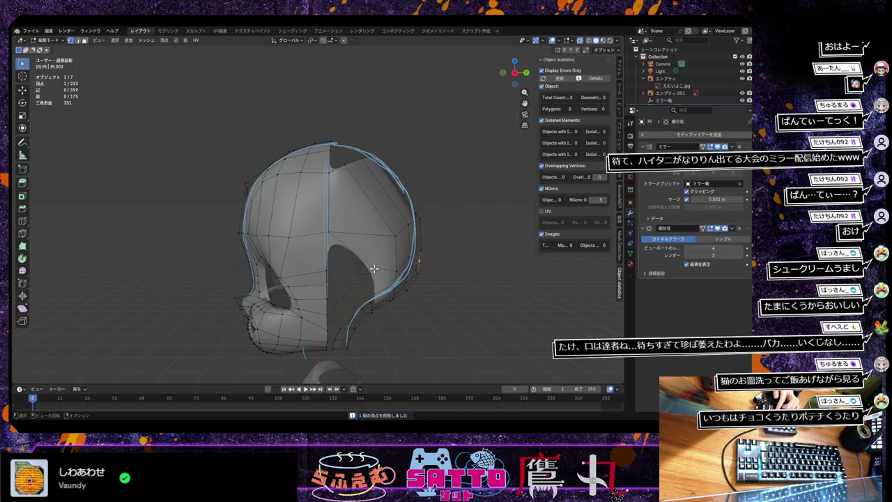
{"action": "key", "text": "g"}
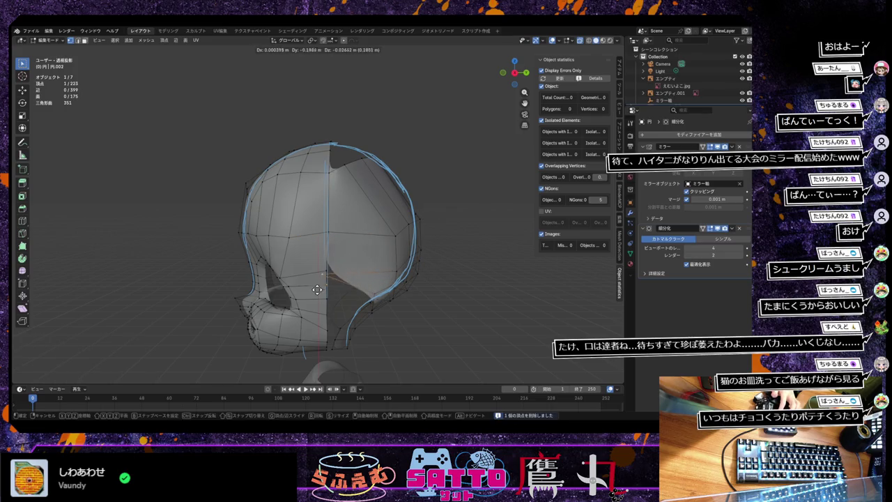
{"action": "left_click", "coordinate": [323, 285]}
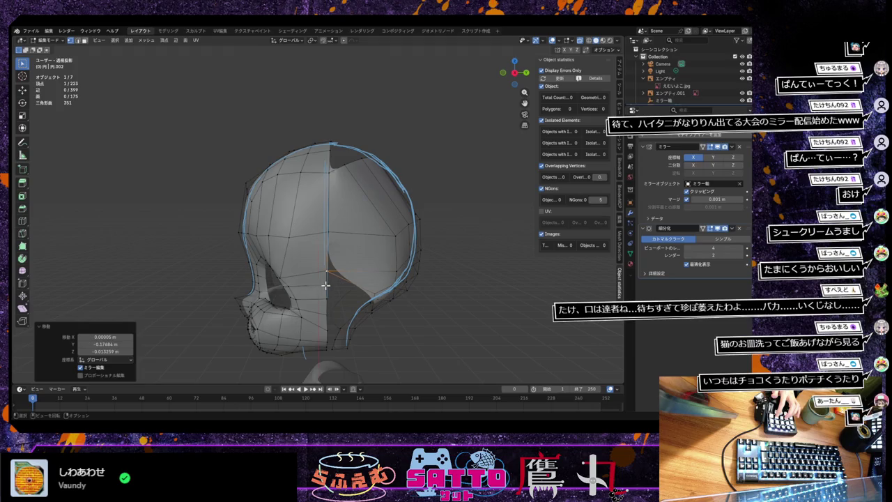
{"action": "left_click", "coordinate": [377, 294]}
{"action": "key", "text": "g"}
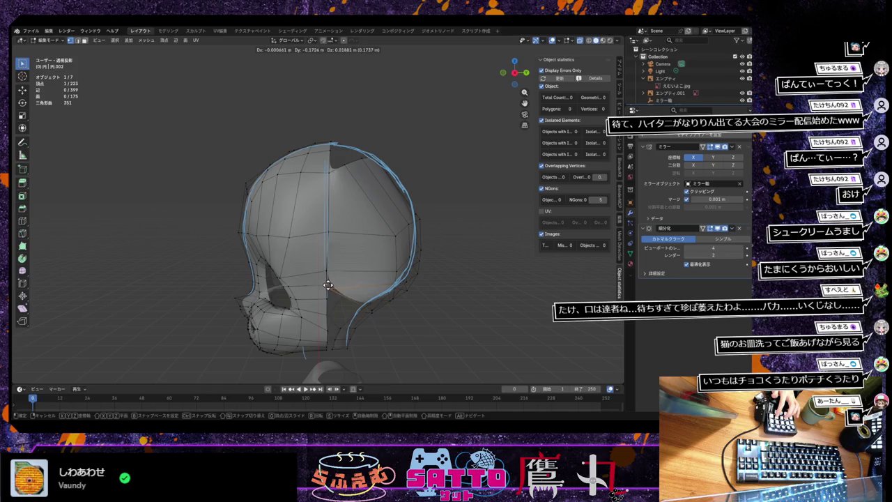
{"action": "left_click", "coordinate": [331, 283]}
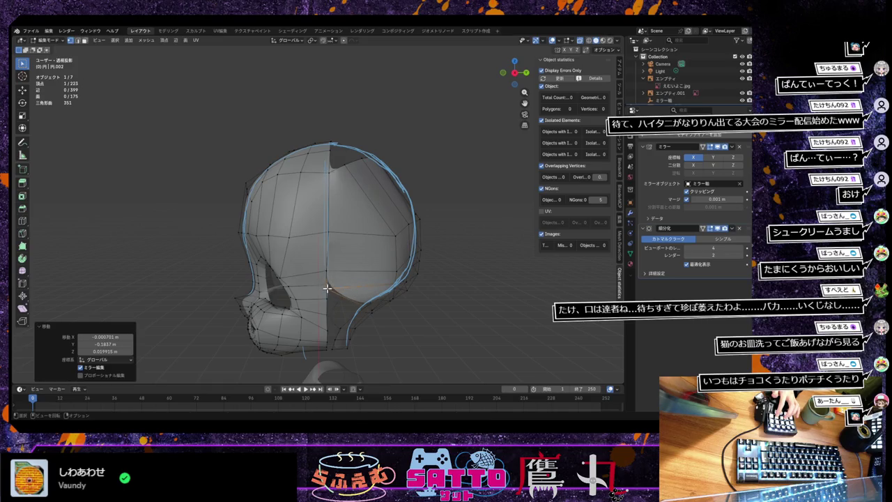
{"action": "key", "text": "g"}
{"action": "left_click", "coordinate": [329, 284]}
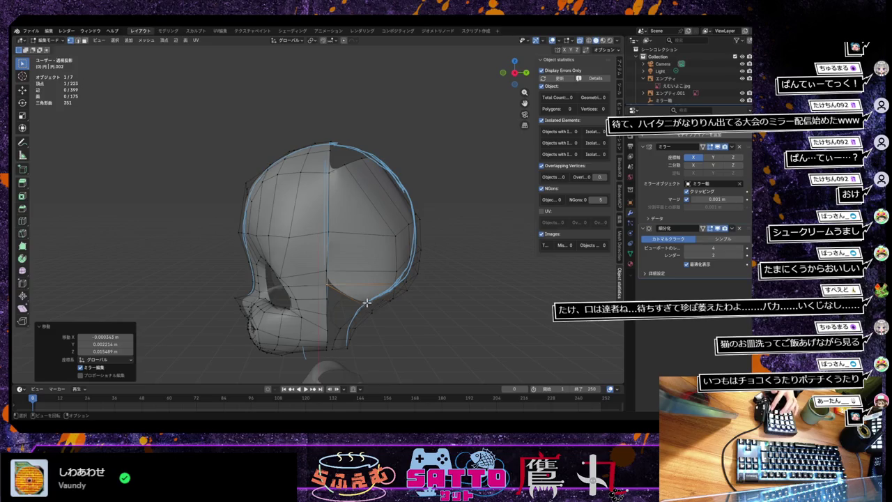
{"action": "middle_click_drag", "start_coordinate": [366, 303], "coordinate": [342, 272]}
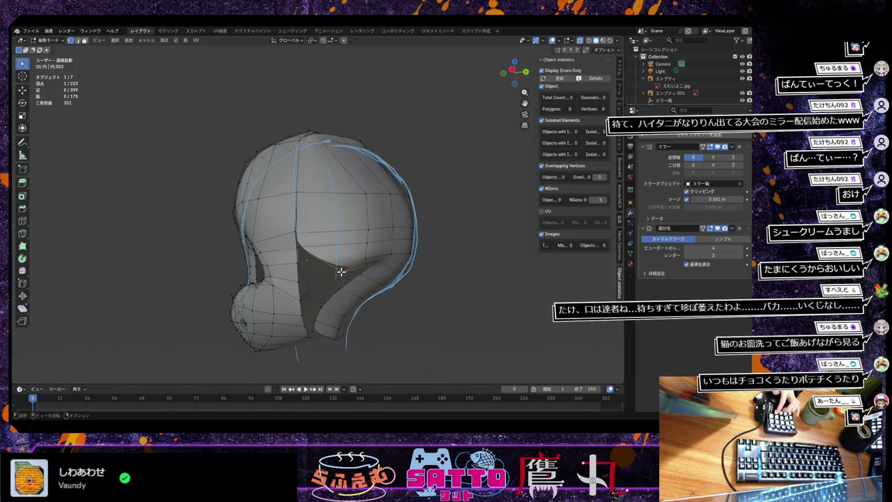
{"action": "middle_click_drag", "start_coordinate": [336, 284], "coordinate": [348, 286]}
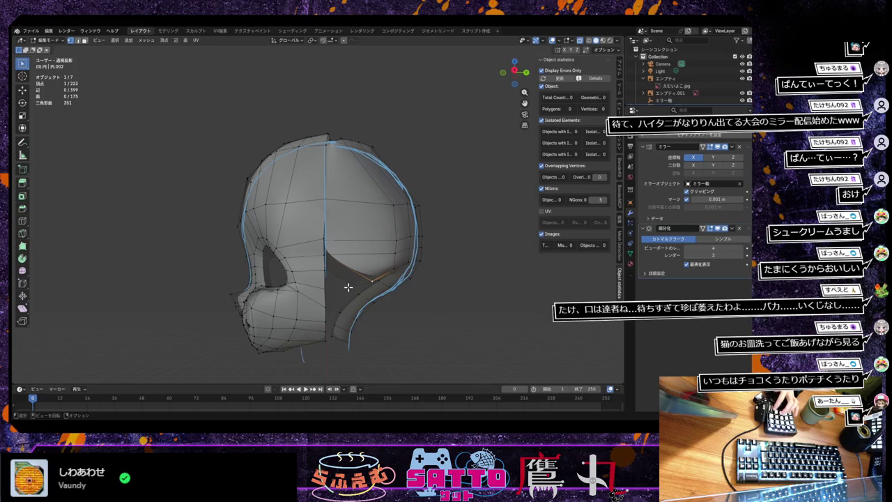
Move another vertex left and merge the overlapping vertices by distance, leaving 220 vertices.
{"action": "key", "text": "g"}
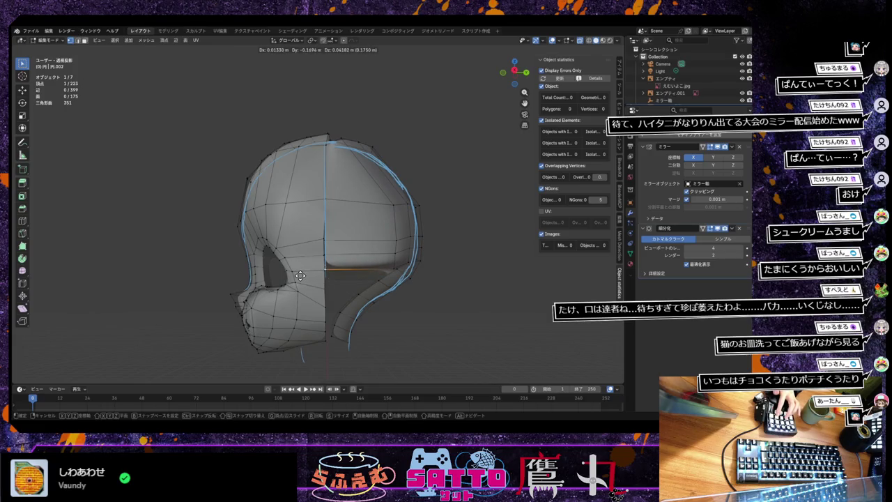
{"action": "left_click", "coordinate": [300, 276]}
{"action": "left_click", "coordinate": [328, 244], "text": "shift"}
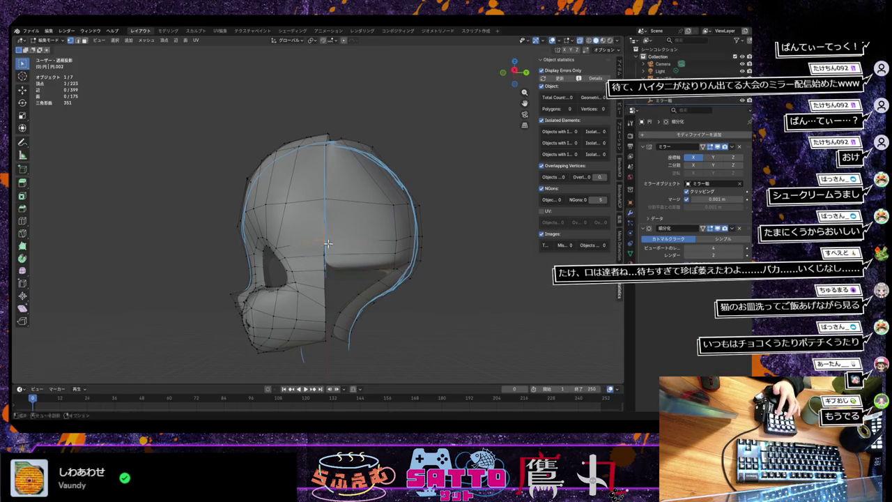
{"action": "key", "text": "m"}
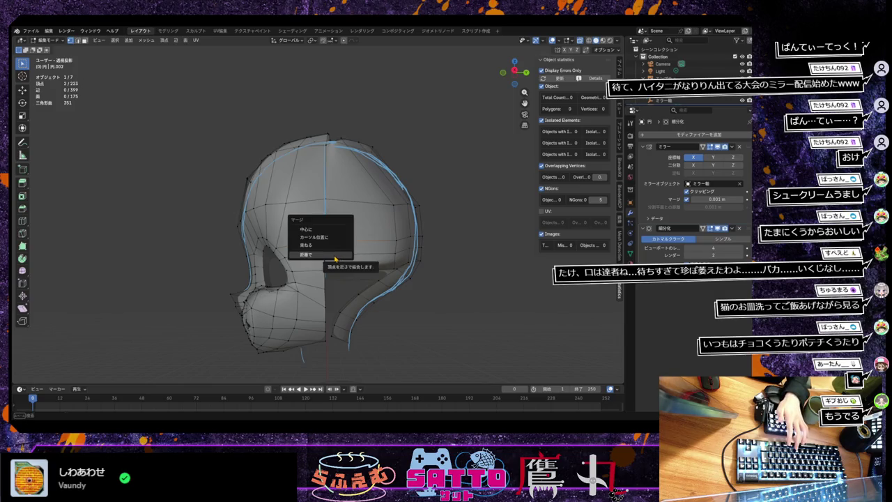
{"action": "left_click", "coordinate": [335, 257]}
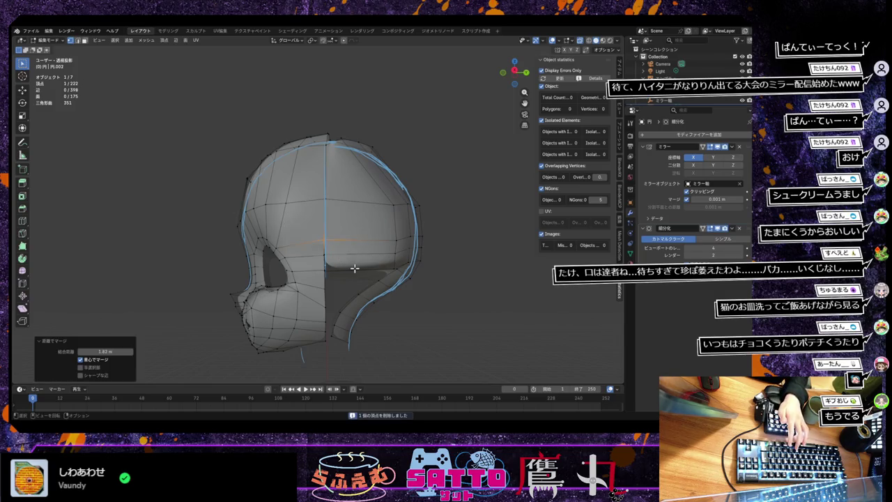
{"action": "key", "text": "m"}
{"action": "left_click", "coordinate": [342, 265]}
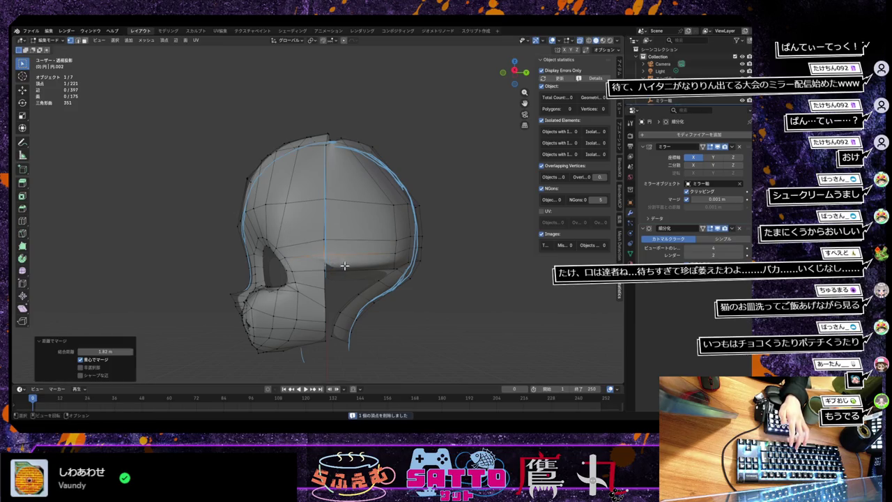
{"action": "key", "text": "m"}
{"action": "left_click", "coordinate": [332, 274]}
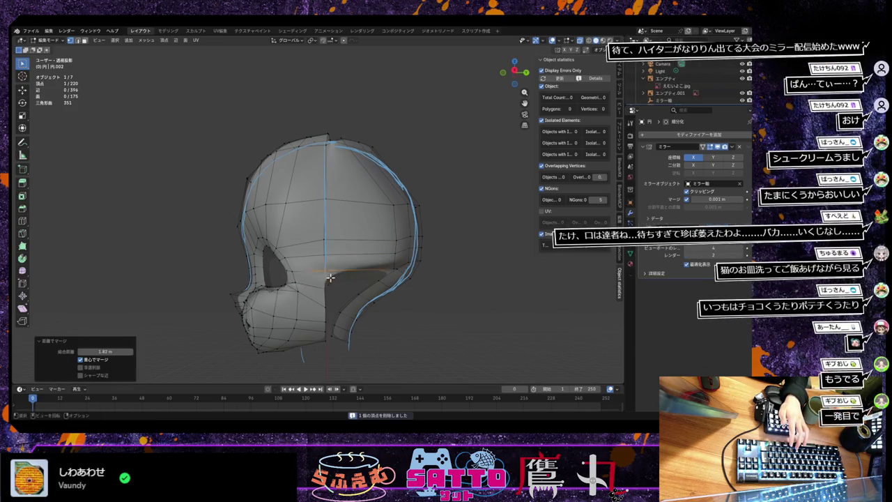
{"action": "key", "text": "g"}
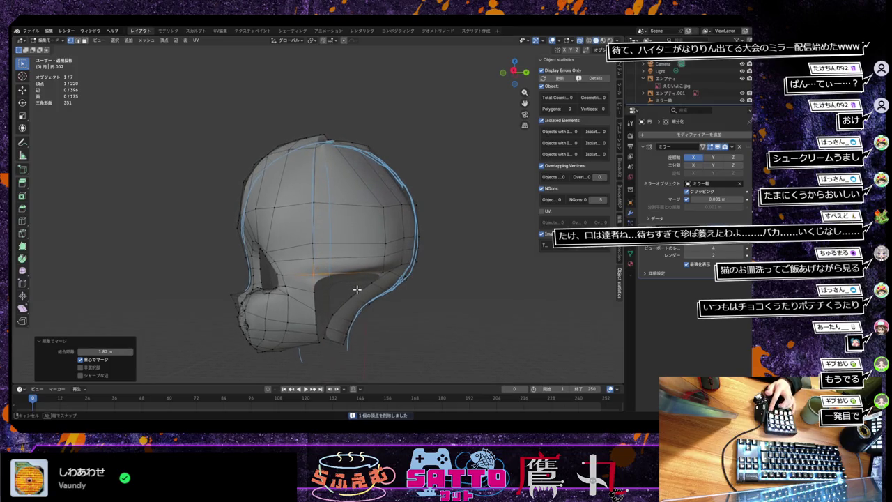
{"action": "left_click", "coordinate": [356, 289]}
{"action": "middle_click_drag", "start_coordinate": [354, 294], "coordinate": [348, 288]}
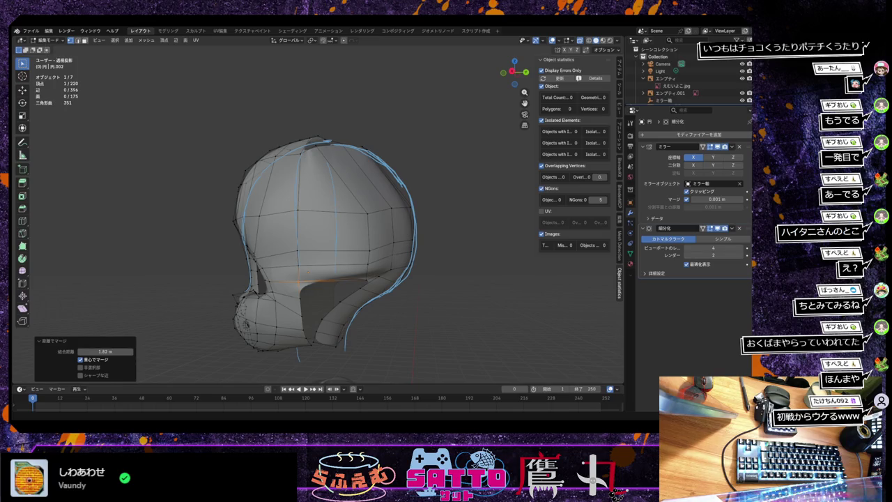
{"action": "middle_click_drag", "start_coordinate": [300, 272], "coordinate": [378, 272]}
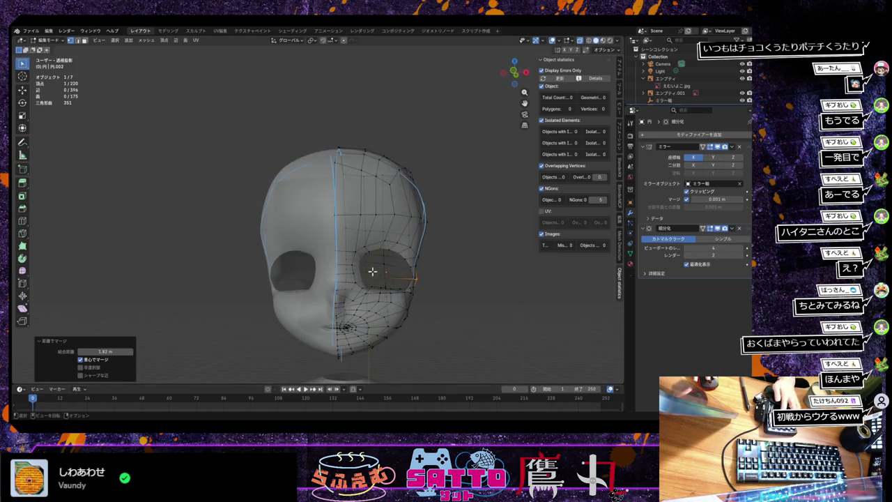
{"action": "key", "text": "KP_1"}
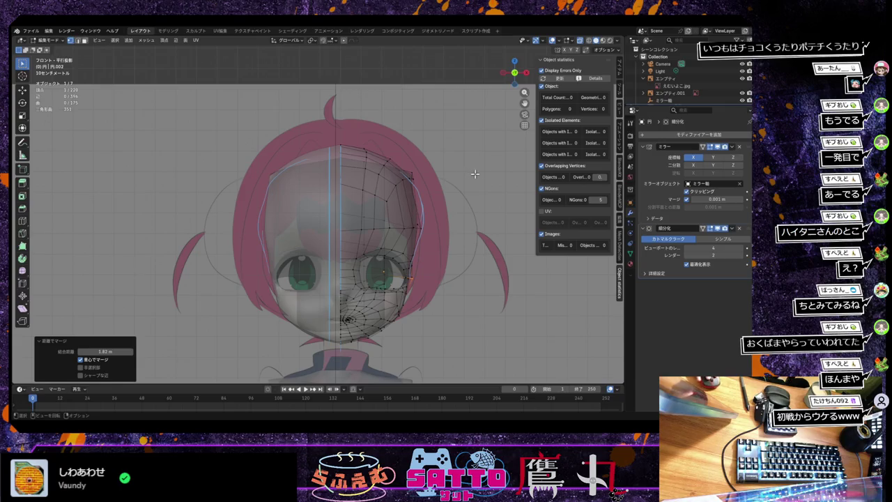
{"action": "left_click", "coordinate": [589, 41]}
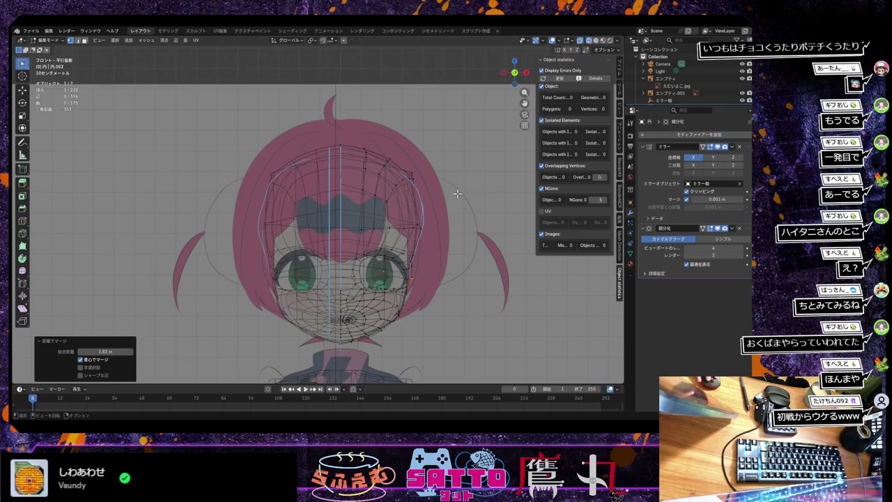
{"action": "mouse_move", "coordinate": [450, 209]}
{"action": "middle_mouse_down"}
{"action": "mouse_move", "coordinate": [418, 193]}
{"action": "mouse_move", "coordinate": [411, 199]}
{"action": "mouse_move", "coordinate": [423, 198]}
{"action": "middle_mouse_up"}
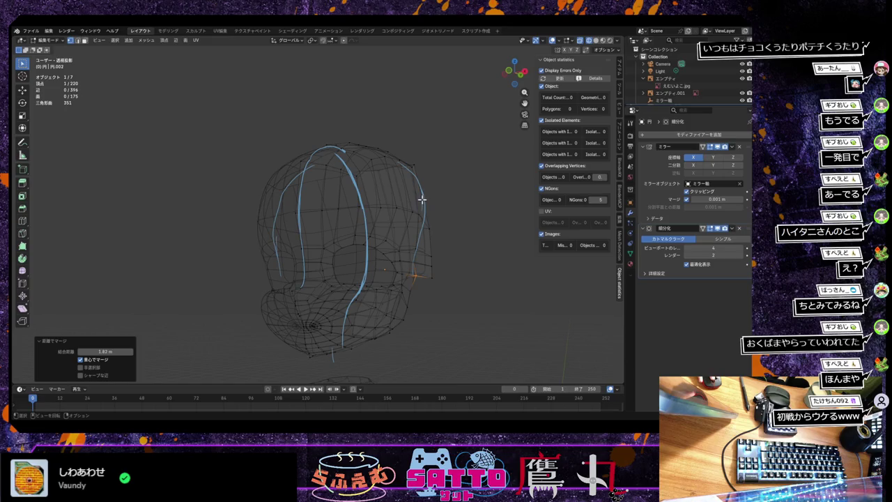
{"action": "key", "text": "KP_1"}
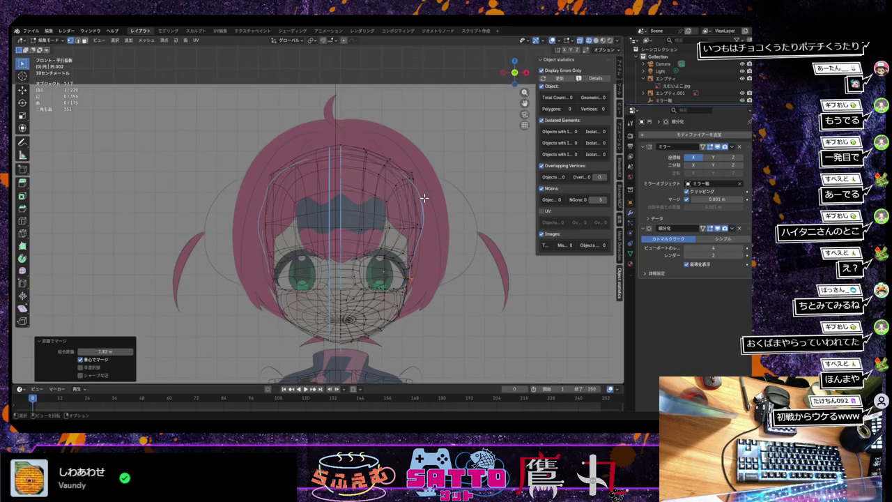
{"action": "scroll", "coordinate": [423, 198], "scroll_direction": "up", "scroll_amount": 3}
{"action": "scroll", "coordinate": [424, 200], "scroll_direction": "down", "scroll_amount": 1}
{"action": "scroll", "coordinate": [425, 201], "scroll_direction": "down", "scroll_amount": 1}
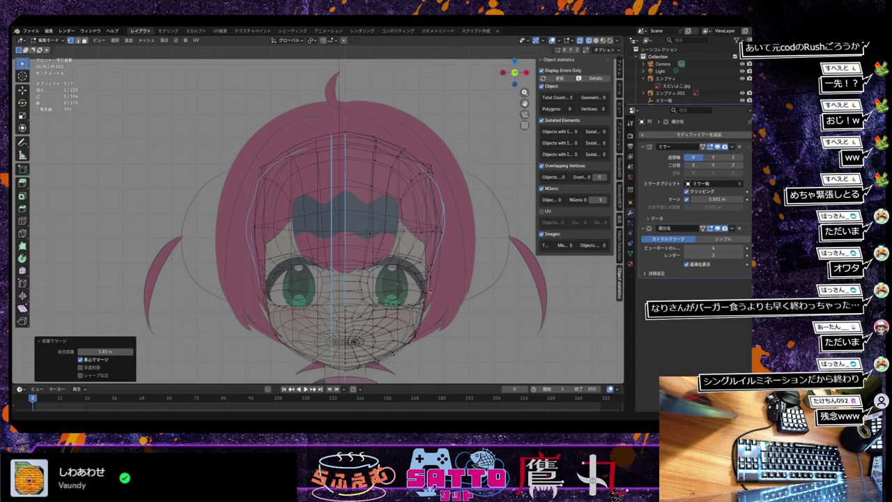
Orbit and zoom onto the bangs opening and switch to solid shading.
{"action": "mouse_move", "coordinate": [299, 273]}
{"action": "middle_mouse_down"}
{"action": "mouse_move", "coordinate": [354, 313]}
{"action": "mouse_move", "coordinate": [352, 276]}
{"action": "middle_mouse_up"}
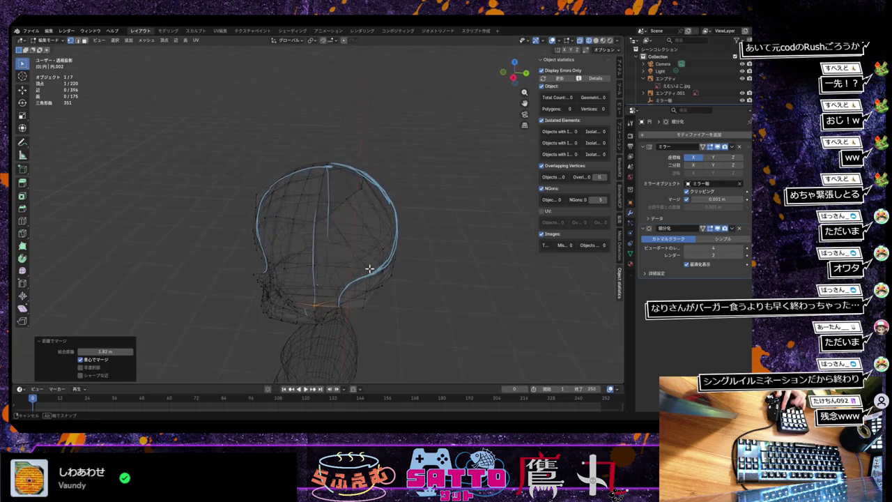
{"action": "mouse_move", "coordinate": [351, 276]}
{"action": "middle_mouse_down"}
{"action": "mouse_move", "coordinate": [365, 265]}
{"action": "mouse_move", "coordinate": [379, 282]}
{"action": "mouse_move", "coordinate": [367, 266]}
{"action": "mouse_move", "coordinate": [371, 282]}
{"action": "middle_mouse_up"}
{"action": "scroll", "coordinate": [371, 262], "scroll_direction": "up", "scroll_amount": 2}
{"action": "key", "text": "shift+z"}
{"action": "middle_click_drag", "start_coordinate": [358, 288], "coordinate": [390, 266]}
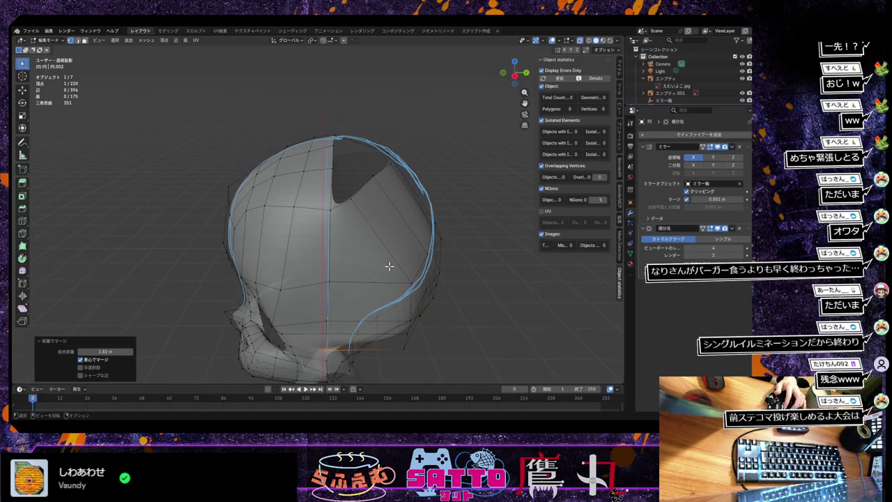
Move the opening's corner vertex and merge it with its neighbour, leaving 219 vertices.
{"action": "left_click", "coordinate": [352, 200]}
{"action": "key", "text": "g"}
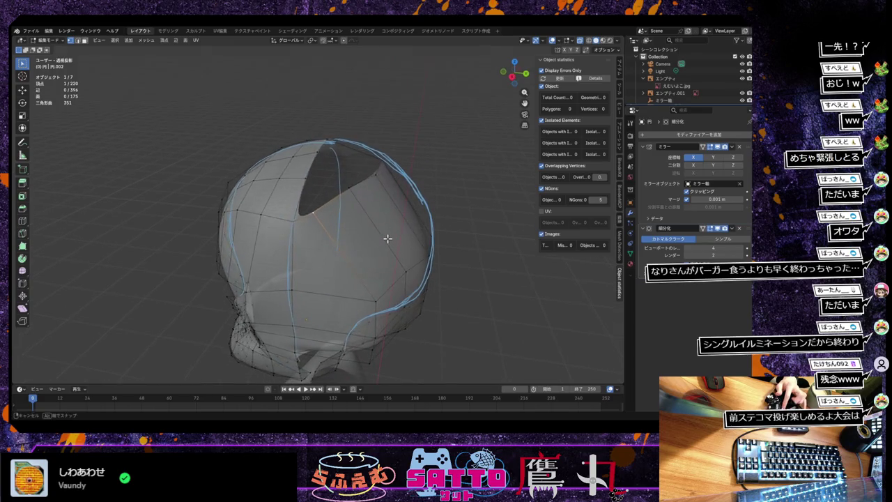
{"action": "left_click", "coordinate": [396, 229]}
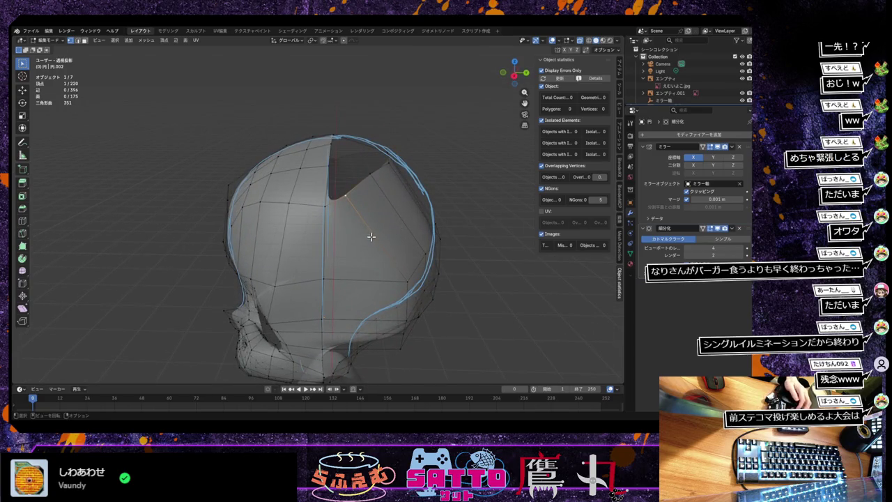
{"action": "key", "text": "g"}
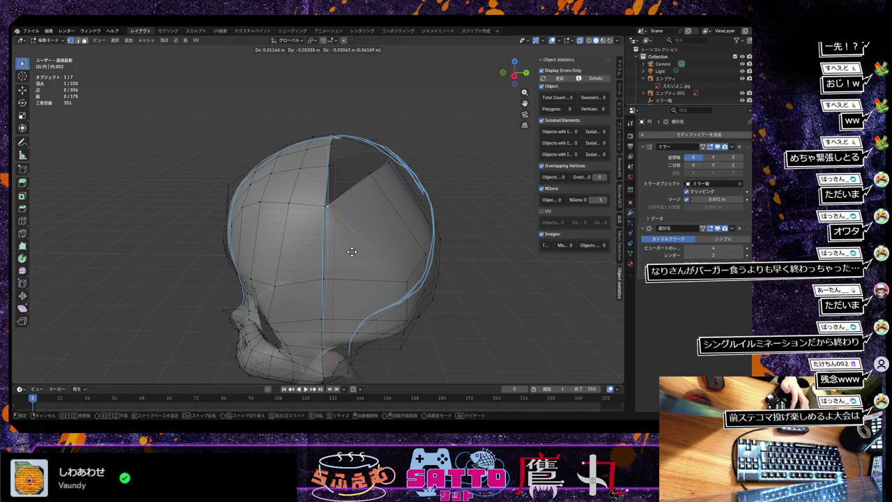
{"action": "left_click", "coordinate": [350, 251]}
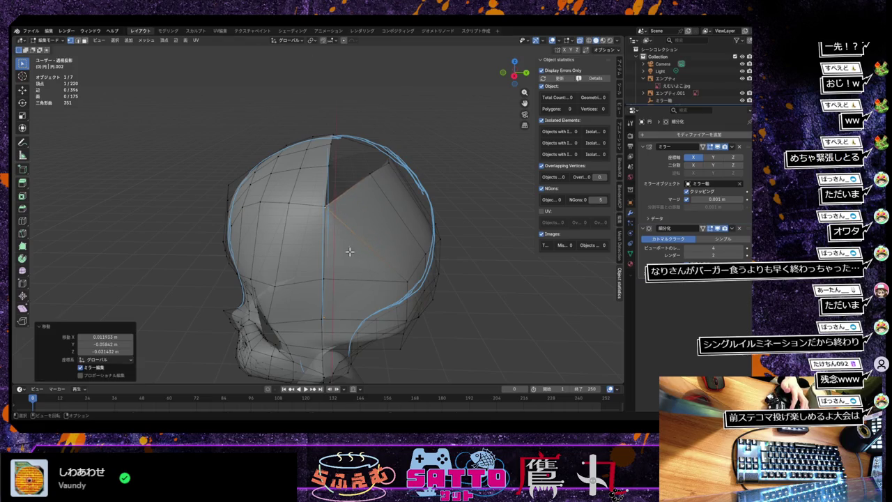
{"action": "left_click", "coordinate": [333, 213], "text": "shift"}
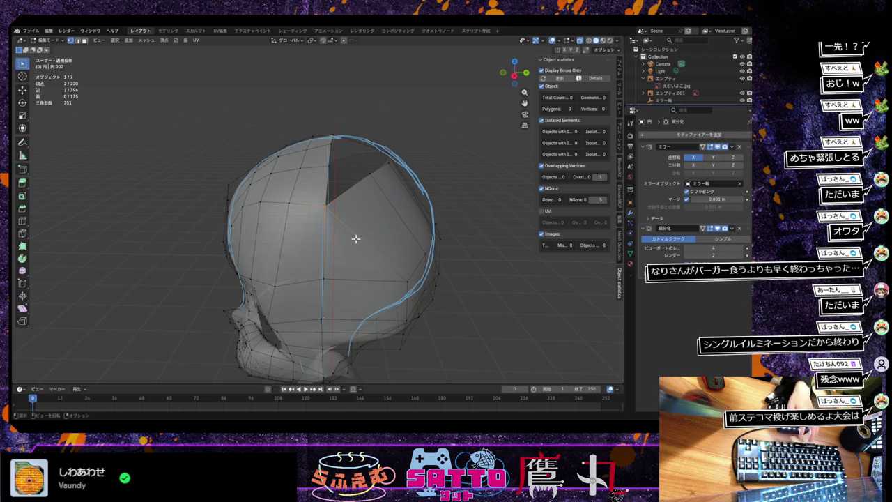
{"action": "key", "text": "m"}
{"action": "left_click", "coordinate": [353, 241]}
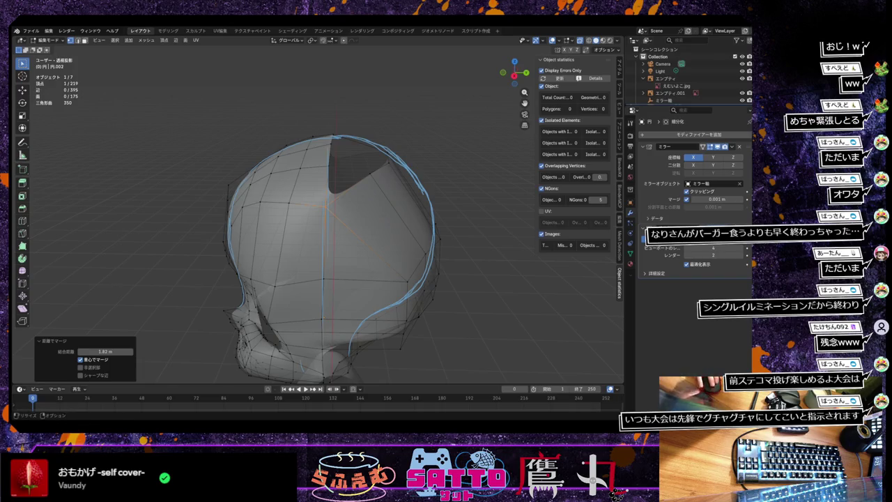
{"action": "mouse_move", "coordinate": [328, 258]}
{"action": "middle_mouse_down"}
{"action": "mouse_move", "coordinate": [341, 265]}
{"action": "mouse_move", "coordinate": [265, 281]}
{"action": "mouse_move", "coordinate": [285, 289]}
{"action": "mouse_move", "coordinate": [310, 265]}
{"action": "mouse_move", "coordinate": [317, 249]}
{"action": "mouse_move", "coordinate": [291, 237]}
{"action": "mouse_move", "coordinate": [284, 221]}
{"action": "mouse_move", "coordinate": [302, 229]}
{"action": "middle_mouse_up"}
Separate the current hair selection into a new object and look into the bangs opening.
{"action": "left_click", "coordinate": [293, 223]}
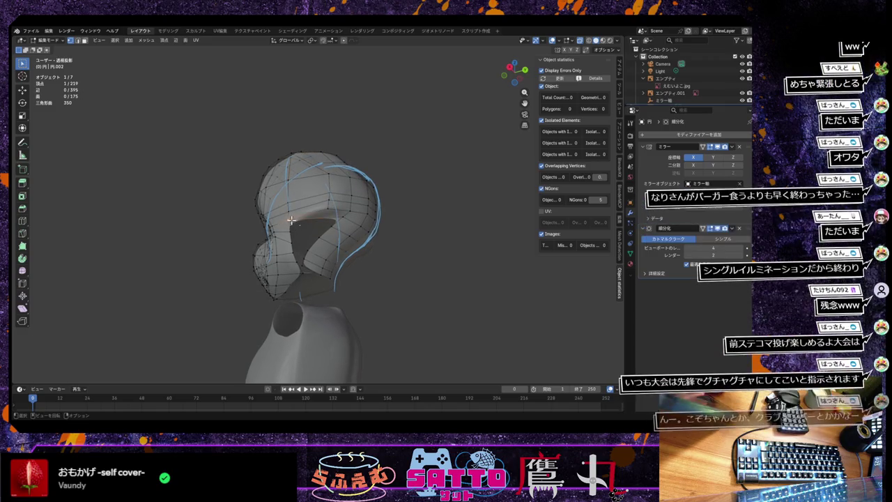
{"action": "right_click", "coordinate": [288, 220]}
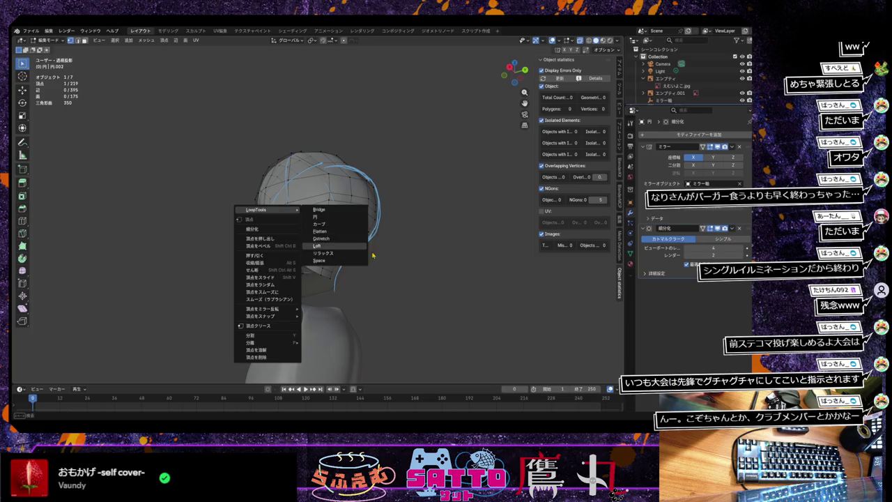
{"action": "right_click", "coordinate": [285, 220]}
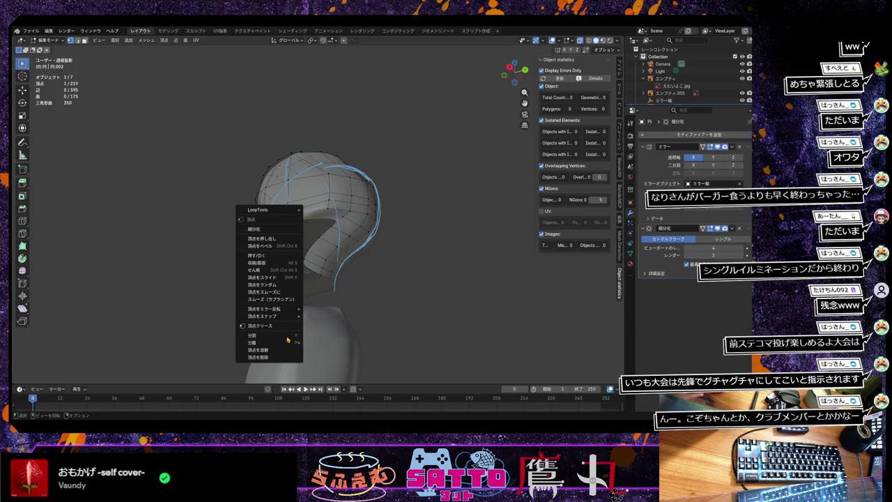
{"action": "mouse_move", "coordinate": [267, 342]}
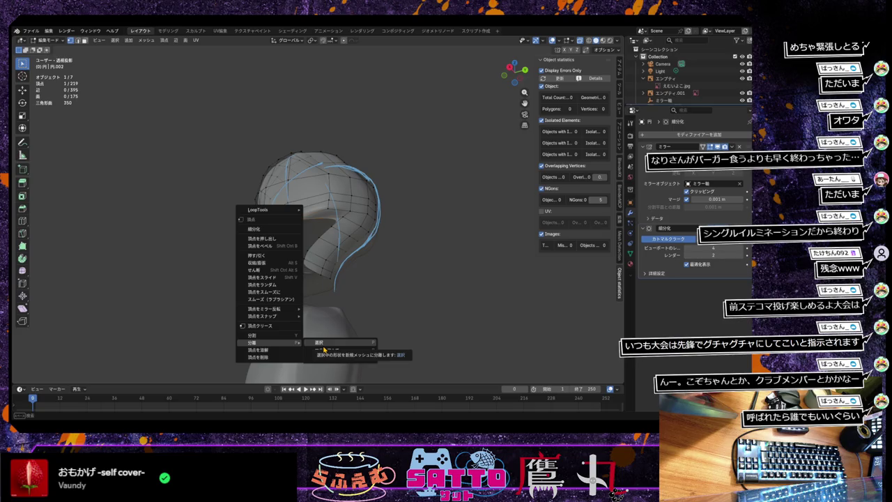
{"action": "left_click", "coordinate": [324, 347]}
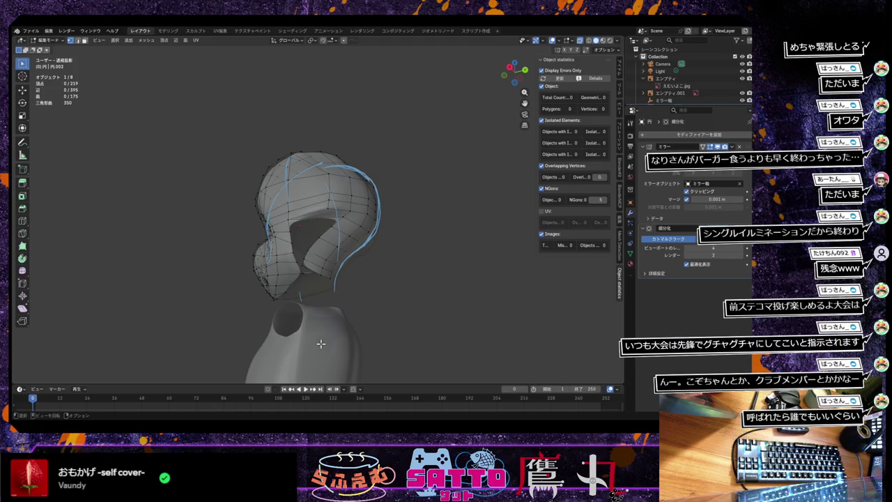
{"action": "middle_click_drag", "start_coordinate": [347, 264], "coordinate": [337, 262]}
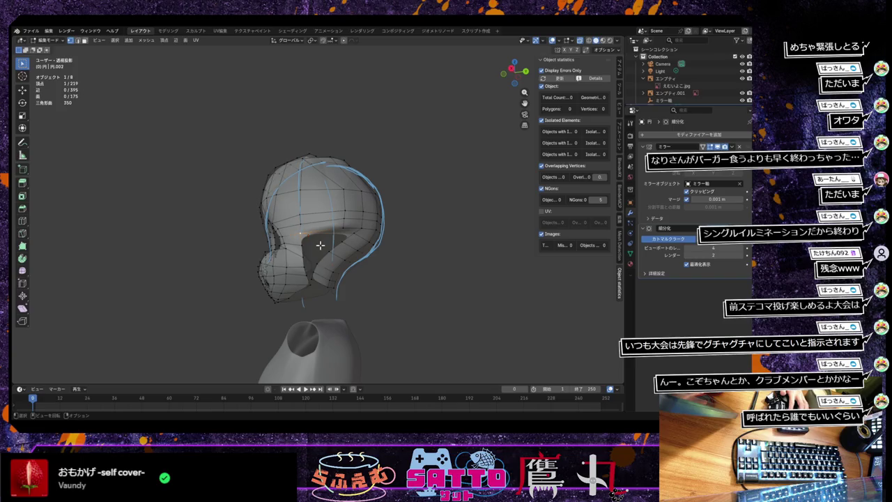
{"action": "mouse_move", "coordinate": [319, 245]}
{"action": "middle_mouse_down"}
{"action": "mouse_move", "coordinate": [289, 238]}
{"action": "mouse_move", "coordinate": [305, 243]}
{"action": "middle_mouse_up"}
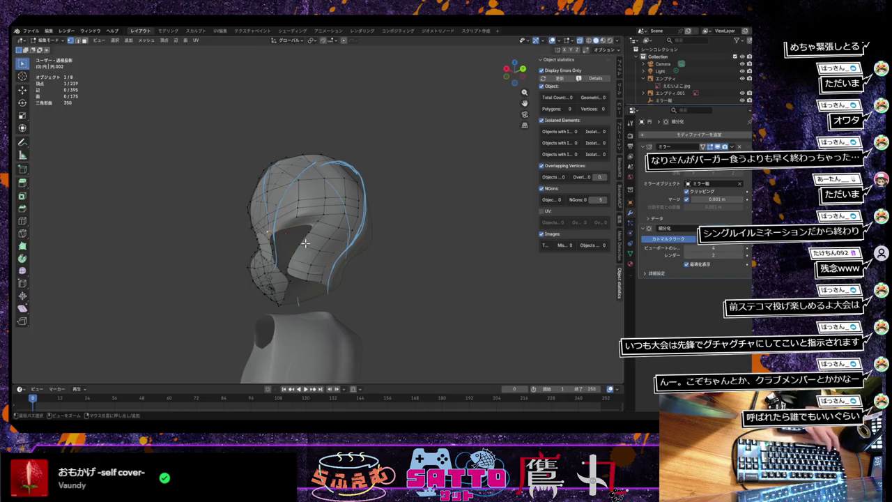
{"action": "mouse_move", "coordinate": [305, 243]}
{"action": "middle_mouse_down"}
{"action": "mouse_move", "coordinate": [293, 241]}
{"action": "mouse_move", "coordinate": [307, 248]}
{"action": "middle_mouse_up"}
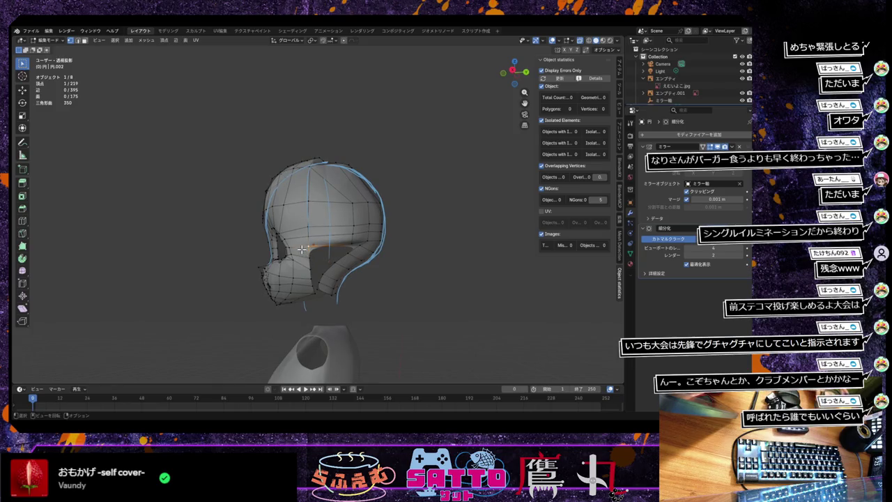
Extrude a new edge from the front rim across the bangs opening and shift it along Y.
{"action": "right_click", "coordinate": [313, 266], "text": "ctrl"}
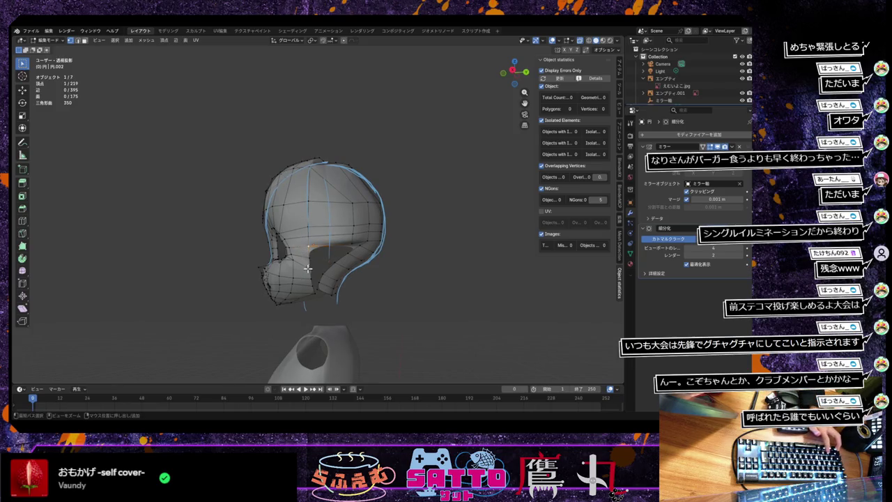
{"action": "right_click", "coordinate": [313, 266], "text": "ctrl"}
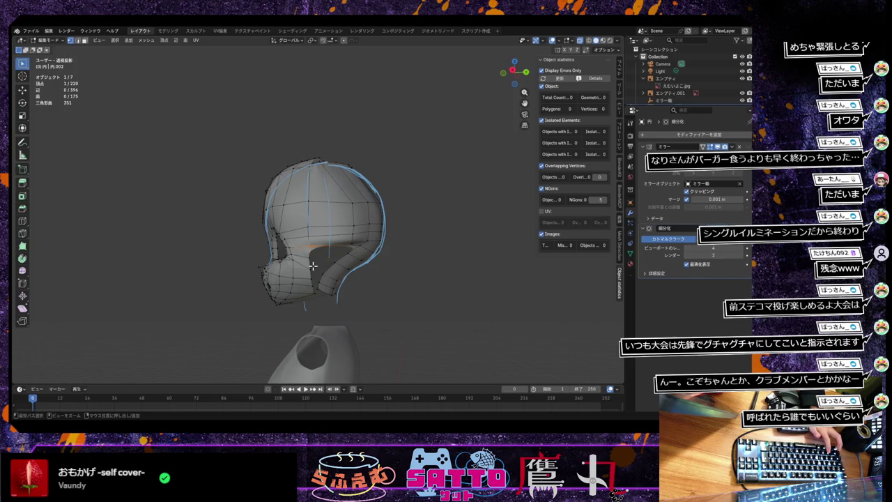
{"action": "left_click", "coordinate": [313, 264]}
{"action": "mouse_move", "coordinate": [327, 258]}
{"action": "middle_mouse_down"}
{"action": "mouse_move", "coordinate": [294, 241]}
{"action": "mouse_move", "coordinate": [319, 252]}
{"action": "middle_mouse_up"}
{"action": "key", "text": "g"}
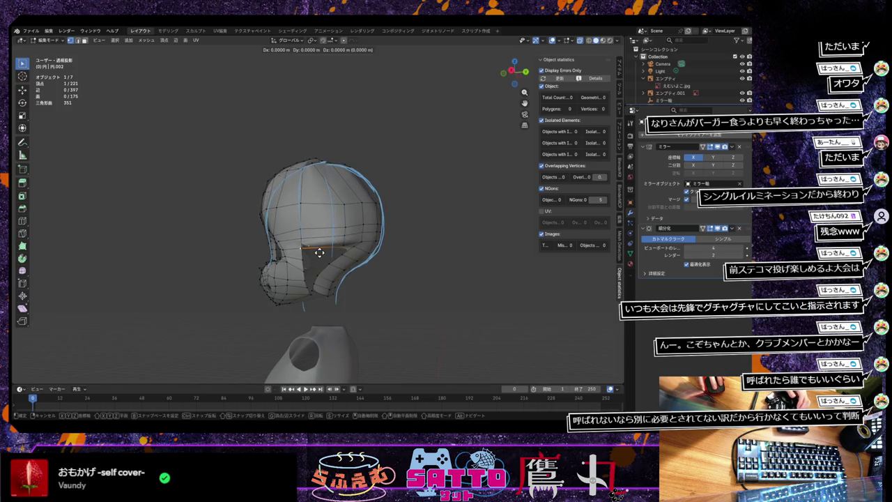
{"action": "key", "text": "y"}
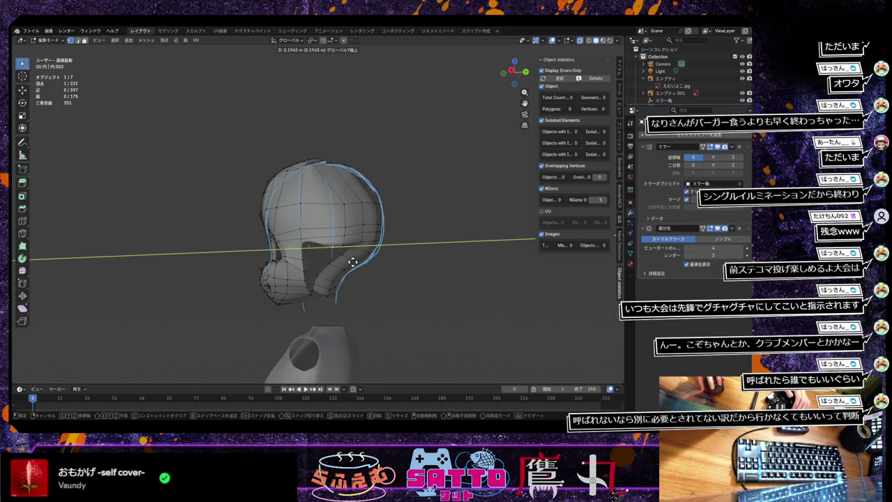
{"action": "left_click", "coordinate": [343, 259]}
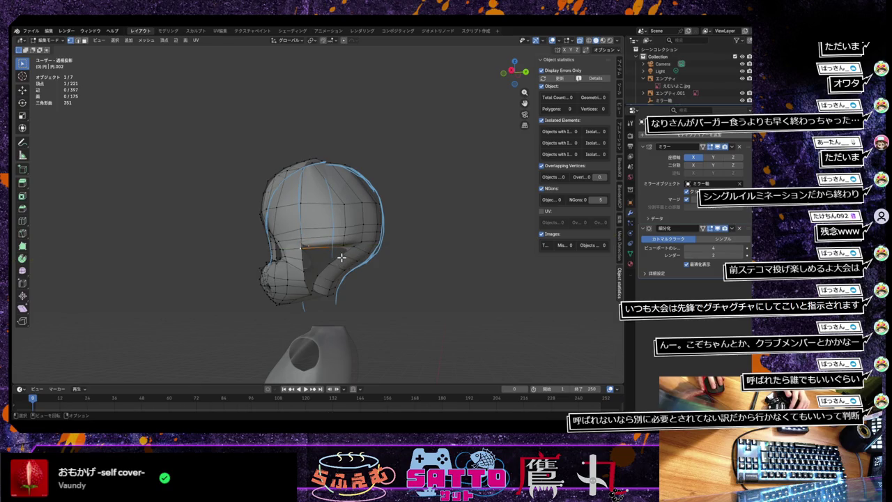
Reposition the new edge along Y, ending 0.14886 m along the Y axis.
{"action": "key", "text": "g"}
{"action": "key", "text": "x"}
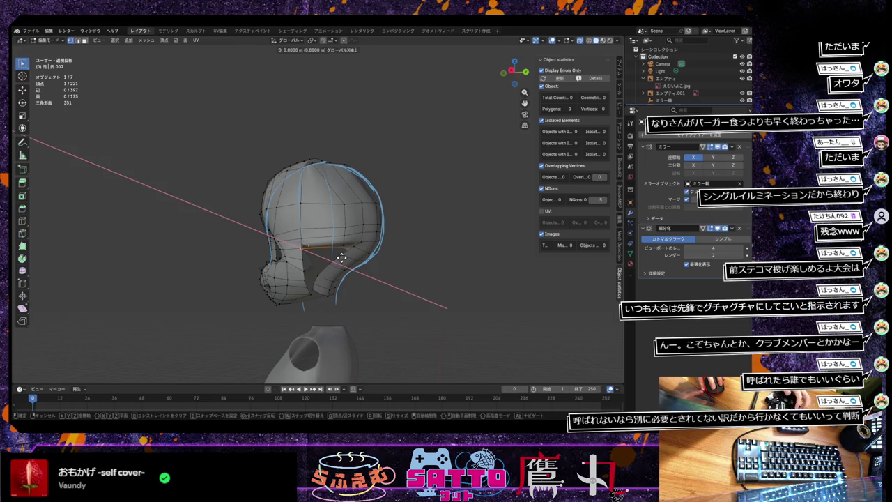
{"action": "key", "text": "z"}
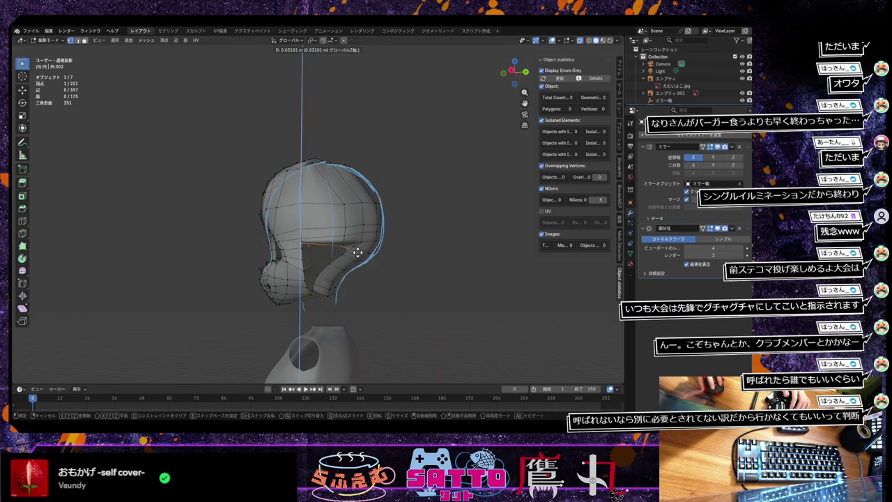
{"action": "key", "text": "z"}
{"action": "key", "text": "y"}
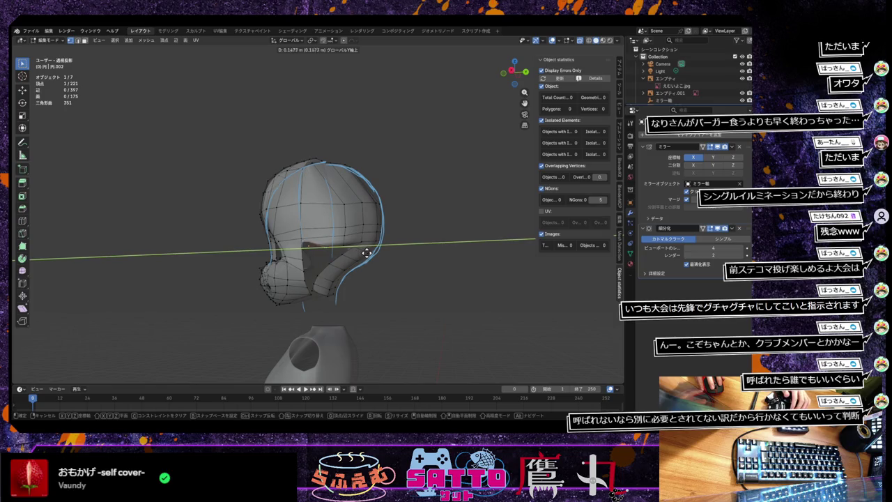
{"action": "left_click", "coordinate": [365, 253]}
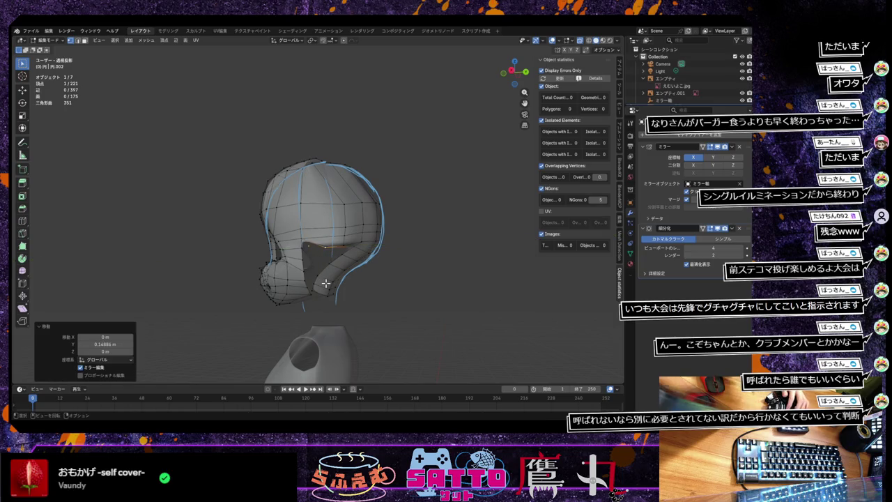
{"action": "scroll", "coordinate": [325, 282], "scroll_direction": "up", "scroll_amount": 3}
{"action": "mouse_move", "coordinate": [325, 283]}
{"action": "middle_mouse_down"}
{"action": "mouse_move", "coordinate": [372, 261]}
{"action": "mouse_move", "coordinate": [365, 245]}
{"action": "mouse_move", "coordinate": [360, 253]}
{"action": "mouse_move", "coordinate": [374, 257]}
{"action": "middle_mouse_up"}
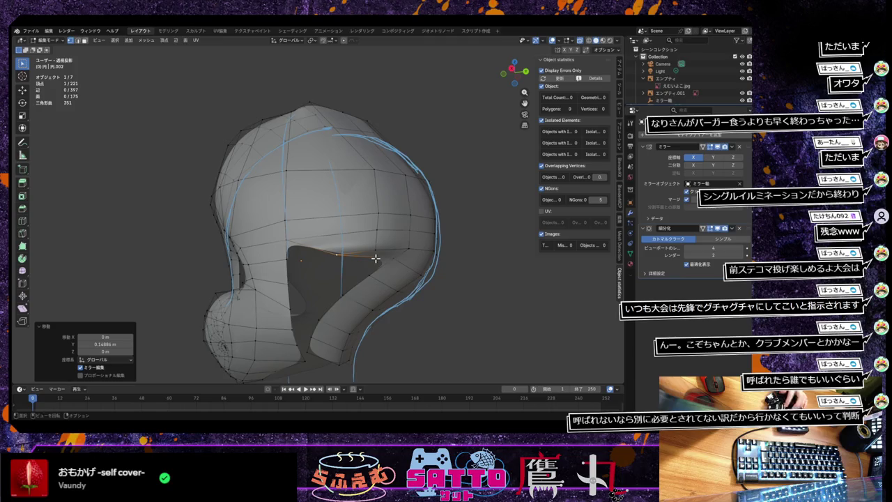
Extrude a rim vertex and slide one bangs-opening vertex along the Y axis.
{"action": "left_click", "coordinate": [379, 262]}
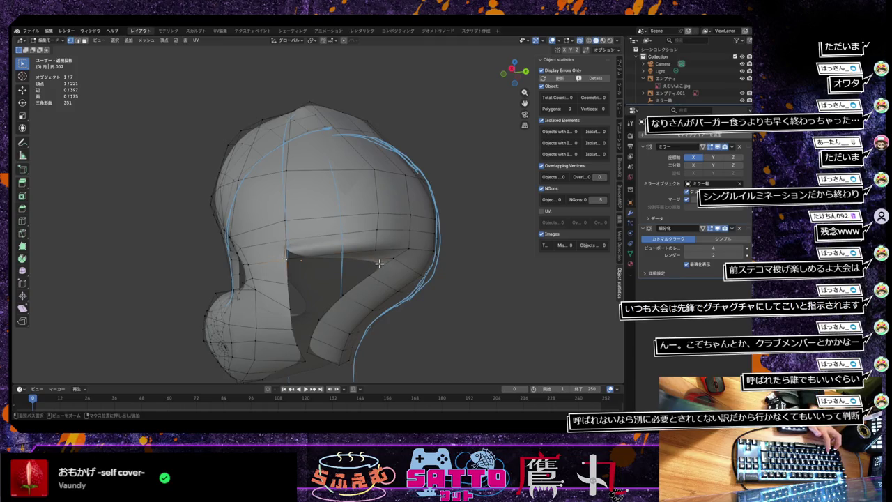
{"action": "right_click", "coordinate": [379, 262], "text": "ctrl"}
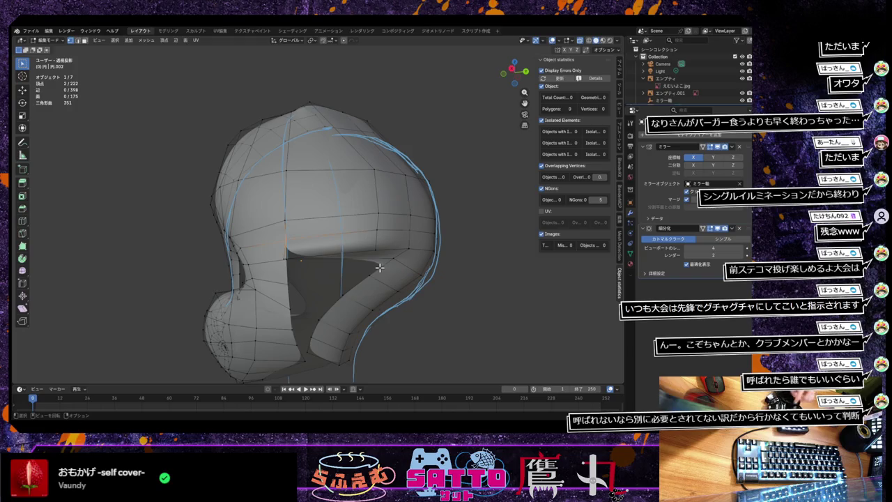
{"action": "left_click", "coordinate": [284, 259]}
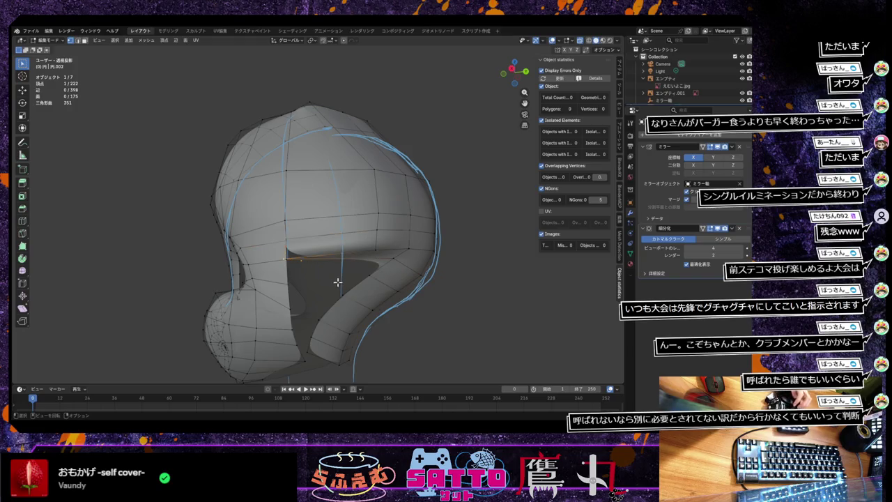
{"action": "key", "text": "g"}
{"action": "key", "text": "y"}
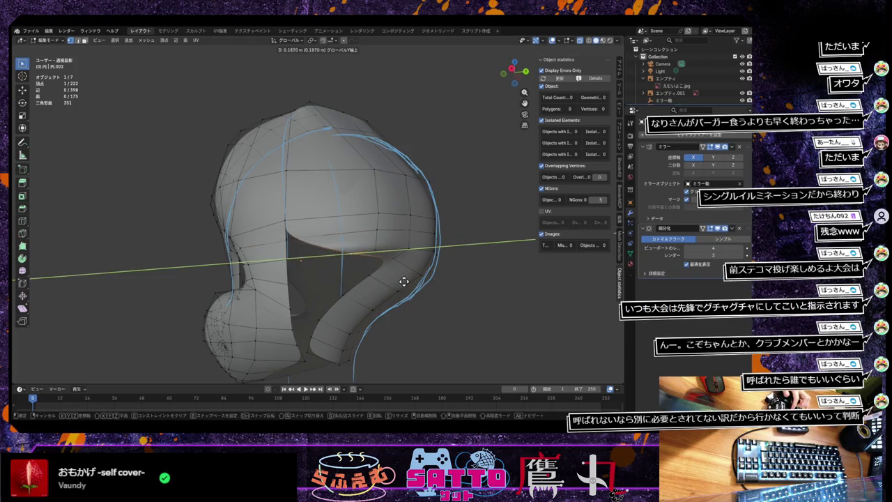
{"action": "left_click", "coordinate": [387, 290]}
{"action": "mouse_move", "coordinate": [388, 290]}
{"action": "middle_mouse_down"}
{"action": "mouse_move", "coordinate": [380, 281]}
{"action": "mouse_move", "coordinate": [375, 287]}
{"action": "middle_mouse_up"}
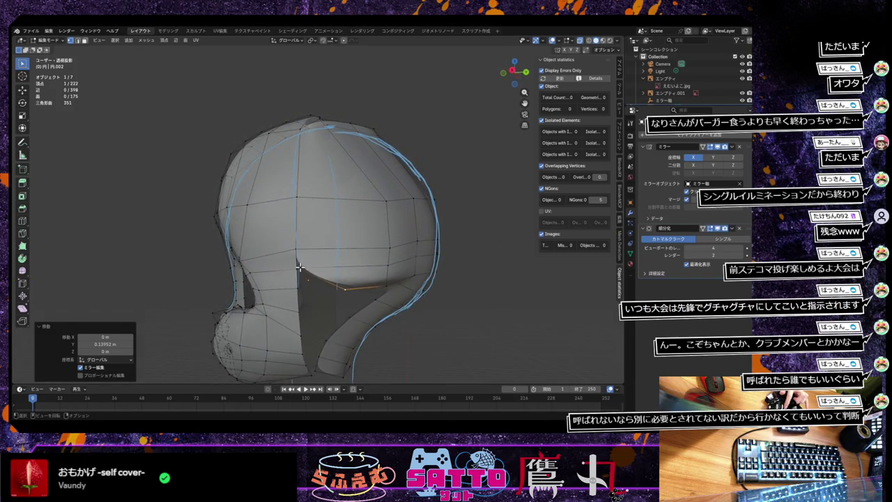
Slide a second vertex on the opening's edge 0.02221 m along Y.
{"action": "left_click", "coordinate": [299, 267]}
{"action": "key", "text": "g"}
{"action": "key", "text": "x"}
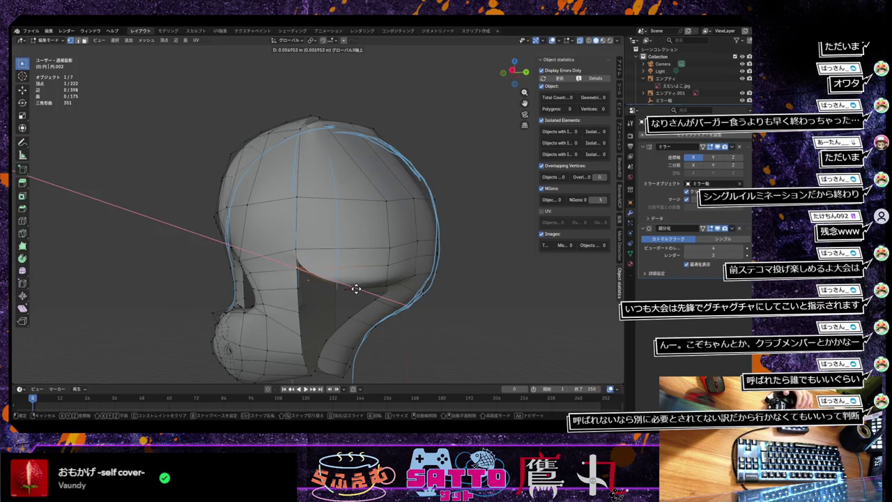
{"action": "key", "text": "y"}
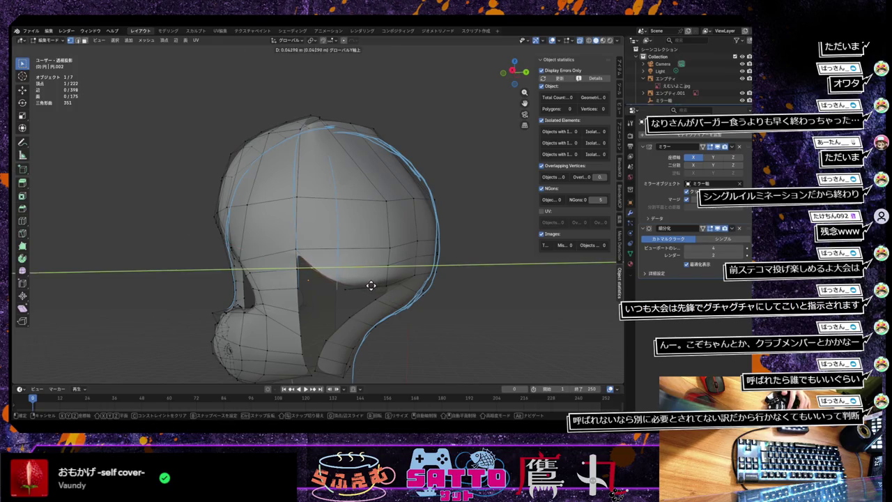
{"action": "left_click", "coordinate": [367, 292]}
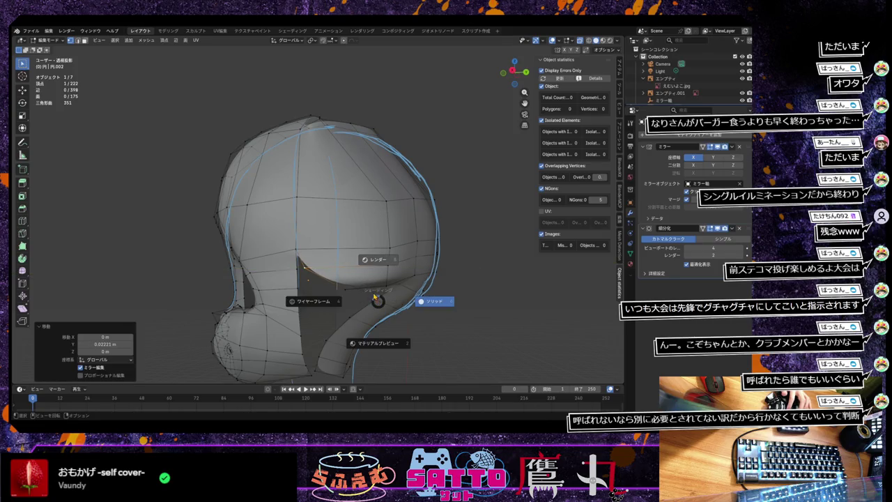
Extrude one more vertex at the bangs opening's edge, bringing the mesh to 223 vertices.
{"action": "key", "text": "e"}
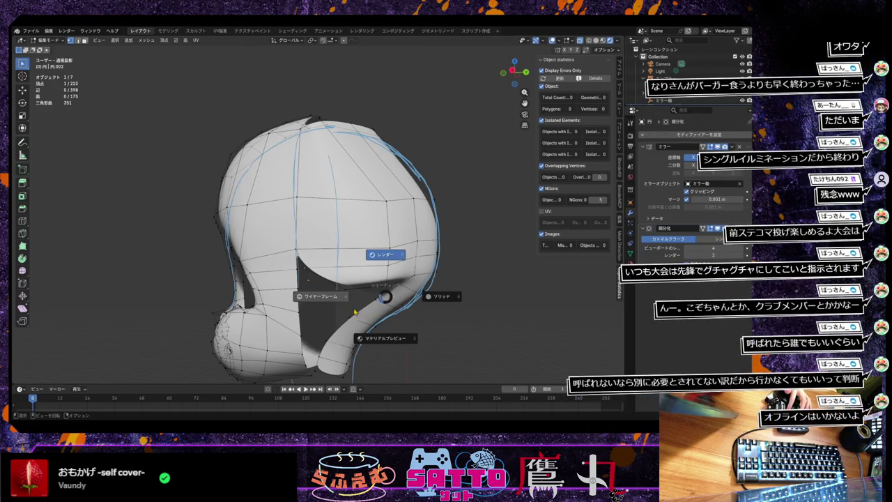
{"action": "key", "text": "shift+z"}
{"action": "key", "text": "shift+z"}
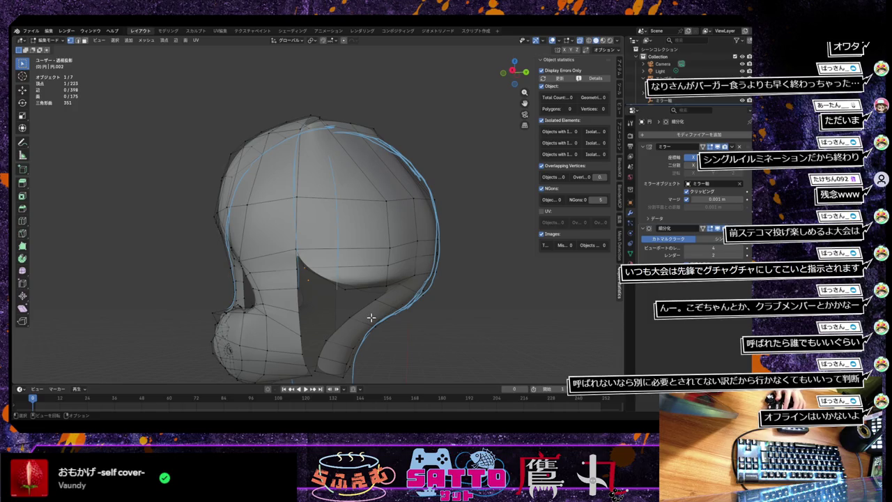
{"action": "scroll", "coordinate": [364, 309], "scroll_direction": "up", "scroll_amount": 4}
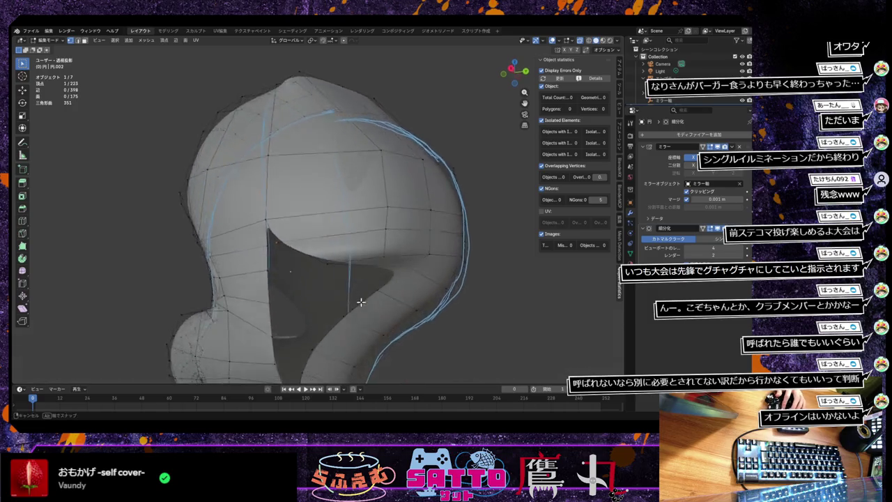
Move the top opening edge by −0.052651 X, 0.065743 Y, −0.040782 Z, then select an upper-boundary edge.
{"action": "mouse_move", "coordinate": [362, 299]}
{"action": "middle_mouse_down"}
{"action": "mouse_move", "coordinate": [348, 300]}
{"action": "mouse_move", "coordinate": [390, 309]}
{"action": "mouse_move", "coordinate": [388, 302]}
{"action": "middle_mouse_up"}
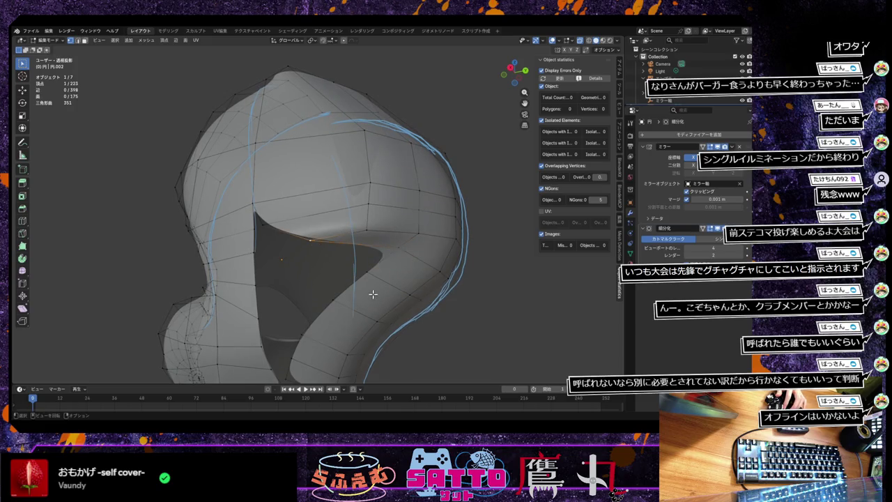
{"action": "mouse_move", "coordinate": [353, 291]}
{"action": "middle_mouse_down"}
{"action": "mouse_move", "coordinate": [356, 299]}
{"action": "mouse_move", "coordinate": [348, 294]}
{"action": "middle_mouse_up"}
{"action": "key", "text": "g"}
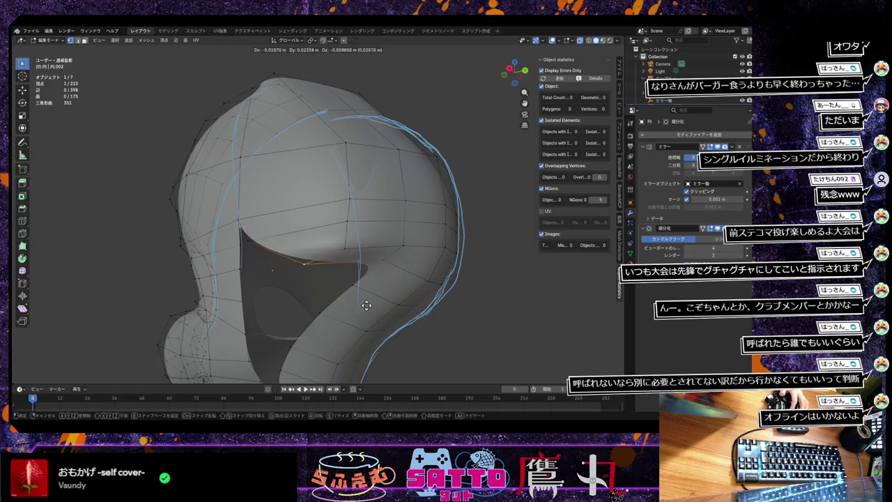
{"action": "left_click", "coordinate": [393, 322]}
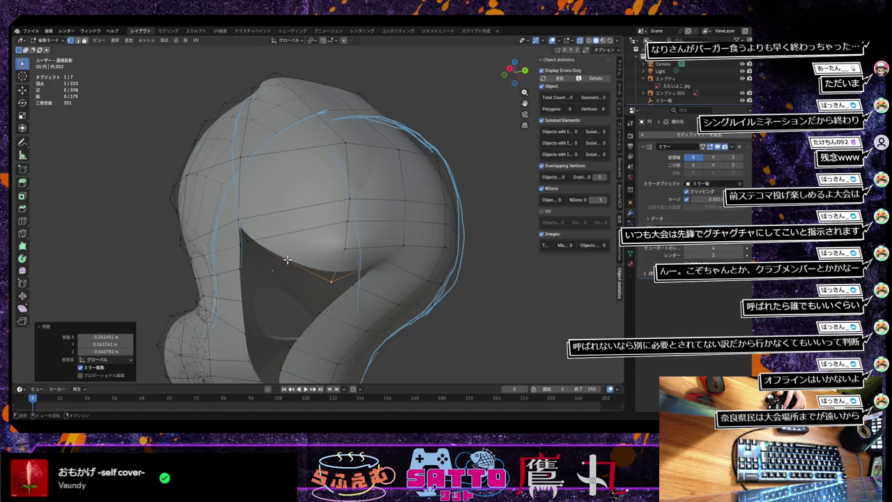
{"action": "key", "text": "alt+a"}
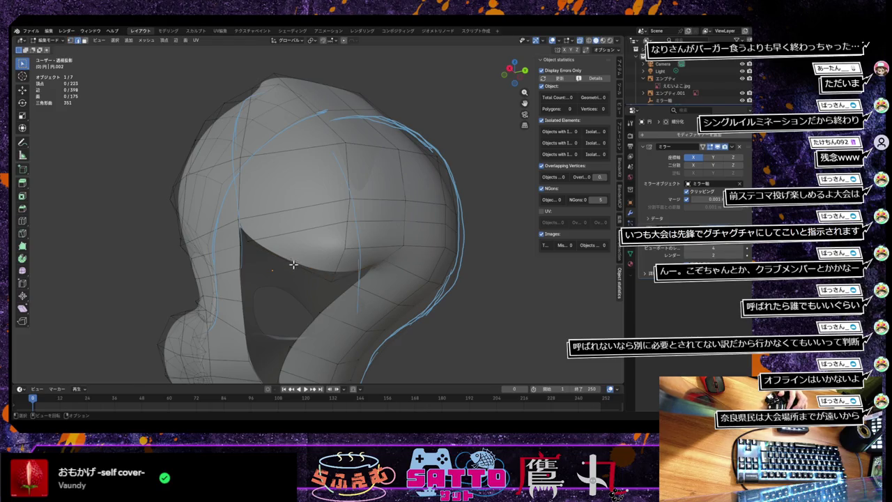
{"action": "left_click", "coordinate": [307, 276]}
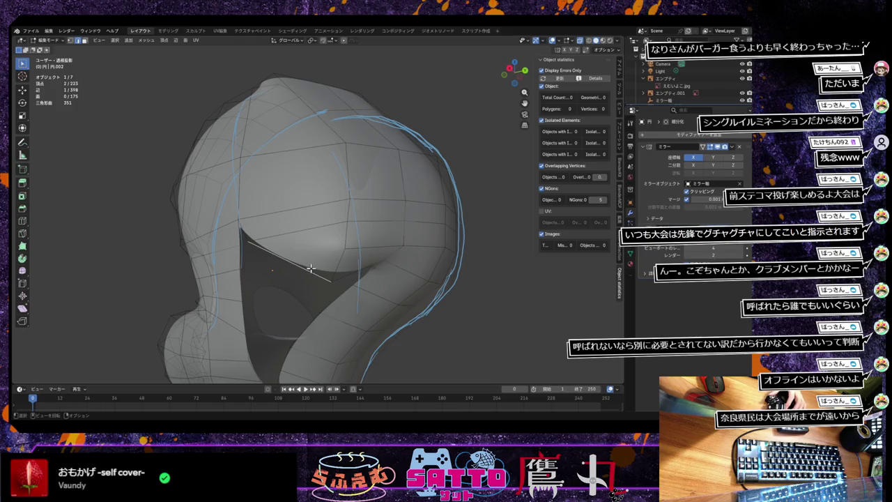
Subdivide the upper-boundary edge and move its new midpoint vertex to lift the crease.
{"action": "right_click", "coordinate": [310, 268]}
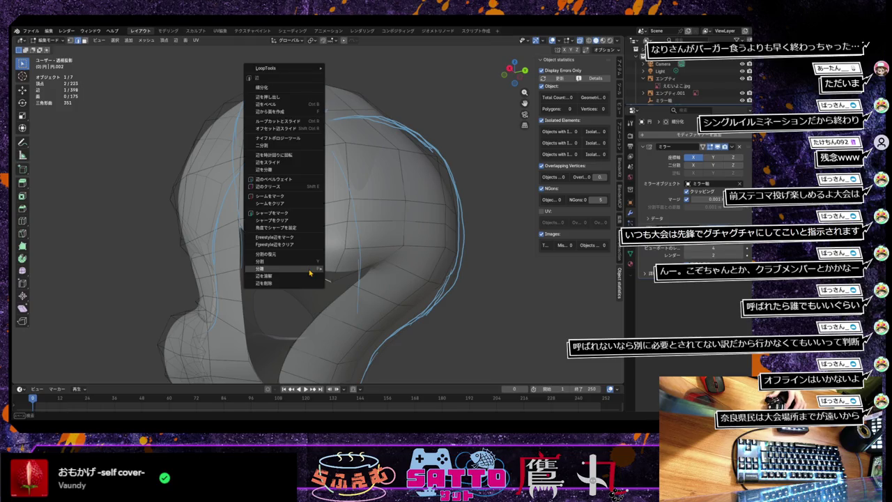
{"action": "left_click", "coordinate": [291, 88]}
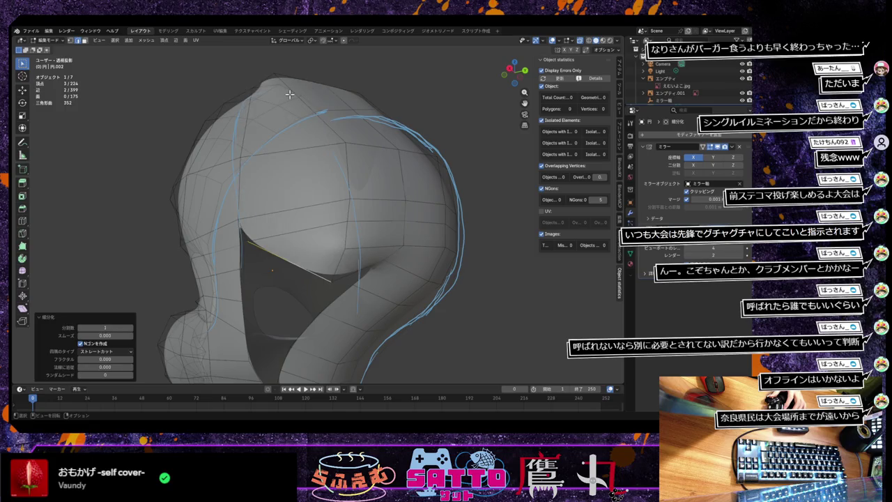
{"action": "key", "text": "1"}
{"action": "left_click", "coordinate": [293, 260]}
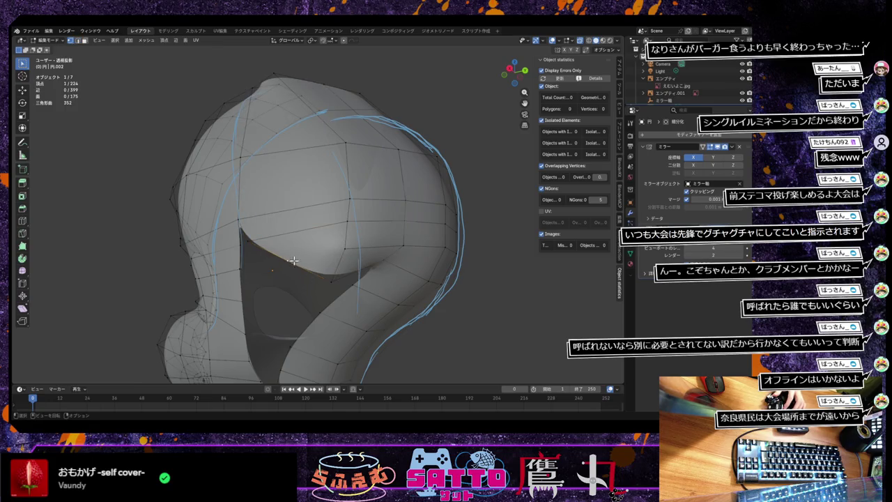
{"action": "key", "text": "g"}
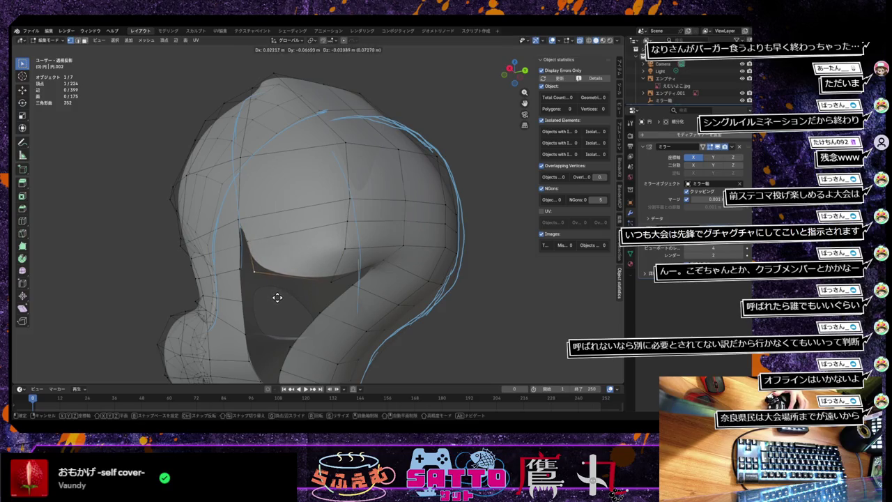
{"action": "left_click", "coordinate": [279, 293]}
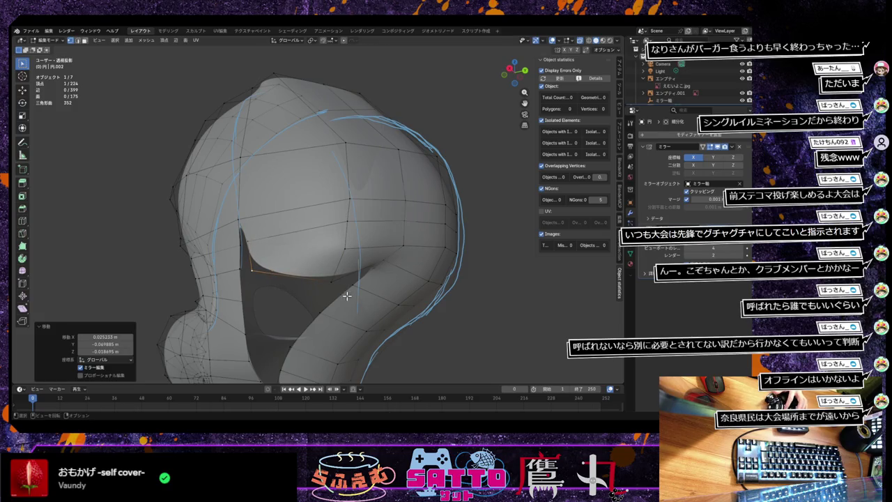
{"action": "middle_click_drag", "start_coordinate": [337, 284], "coordinate": [342, 278]}
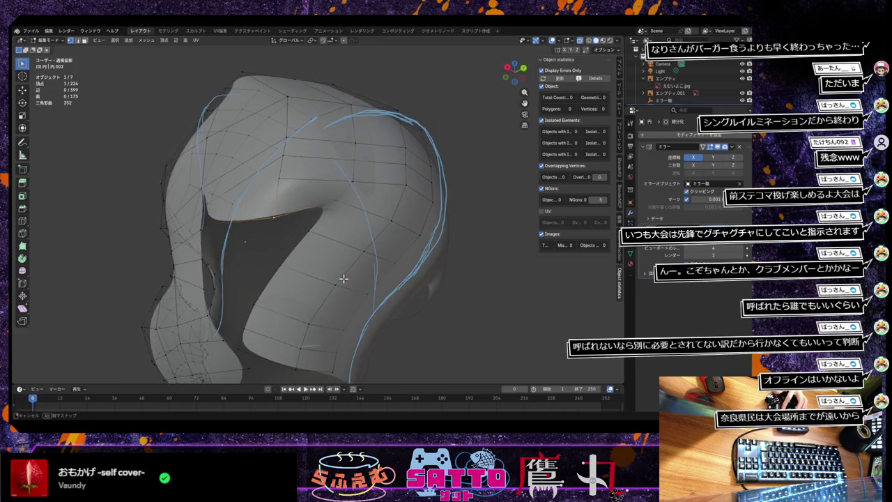
{"action": "key", "text": "g"}
{"action": "left_click", "coordinate": [292, 206]}
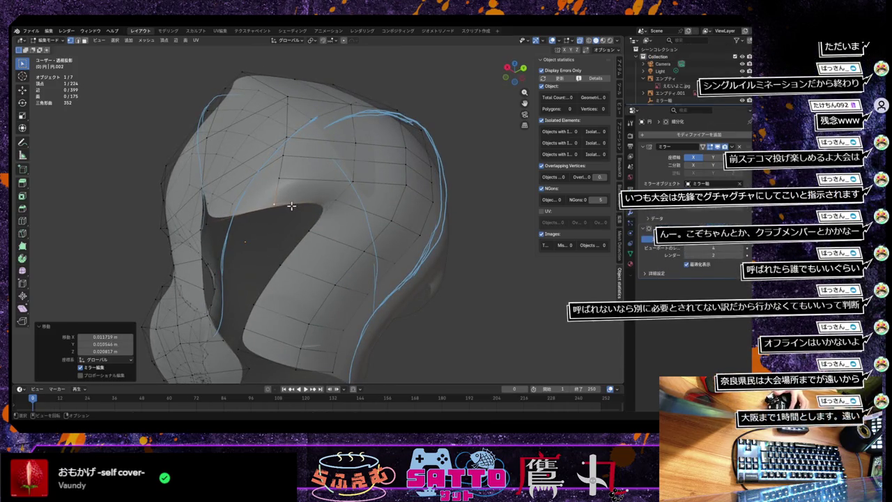
Move a rim vertex at the opening's corner and merge overlapping vertices.
{"action": "middle_click_drag", "start_coordinate": [353, 262], "coordinate": [361, 262]}
{"action": "middle_click_drag", "start_coordinate": [361, 263], "coordinate": [365, 265]}
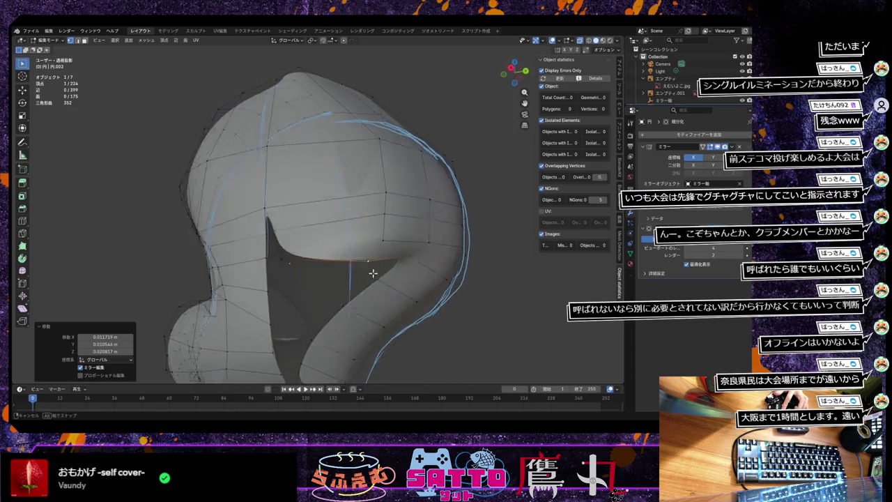
{"action": "middle_click_drag", "start_coordinate": [366, 266], "coordinate": [379, 278]}
{"action": "left_click", "coordinate": [382, 279], "text": "alt"}
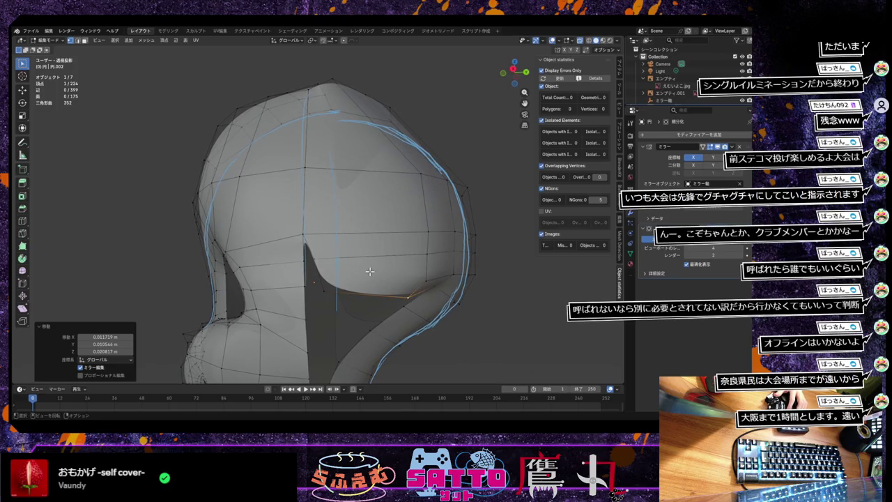
{"action": "left_click", "coordinate": [316, 257]}
{"action": "key", "text": "g"}
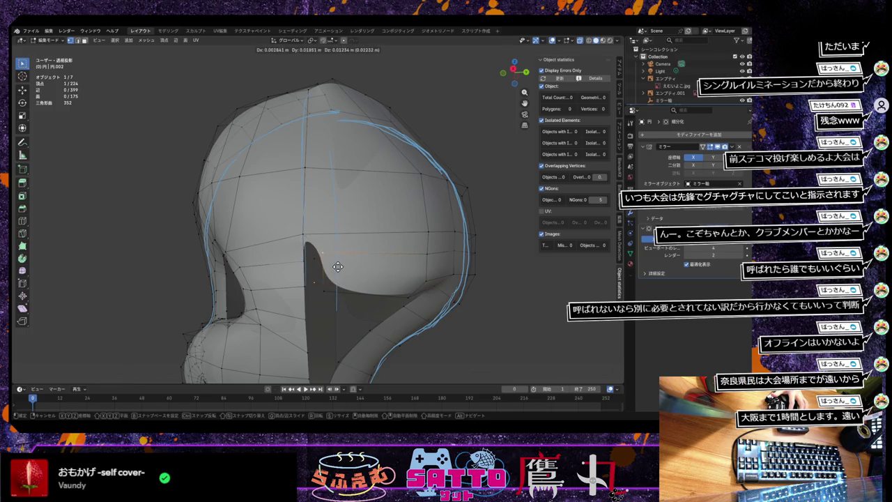
{"action": "left_click", "coordinate": [338, 267]}
{"action": "middle_click_drag", "start_coordinate": [339, 266], "coordinate": [328, 244]}
{"action": "left_click", "coordinate": [328, 244]}
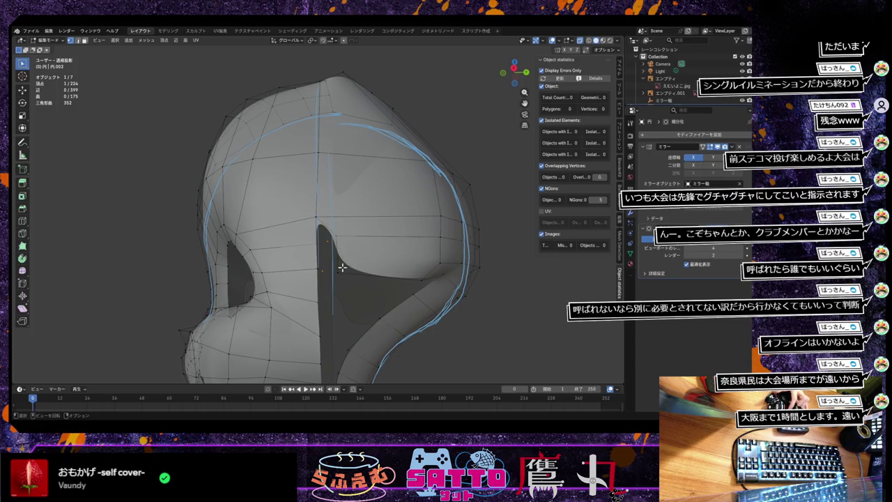
{"action": "right_click", "coordinate": [340, 268]}
{"action": "left_click", "coordinate": [346, 273]}
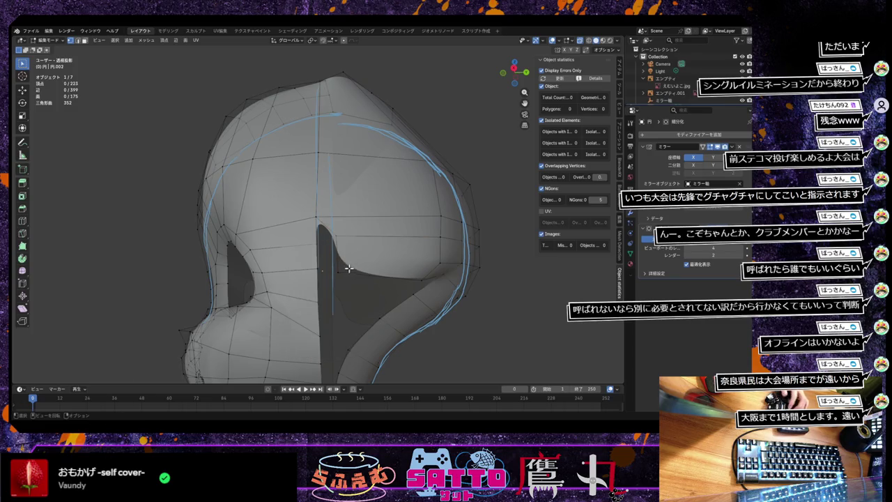
Reposition the corner vertex and merge two overlapping vertex pairs by distance, leaving 221 vertices.
{"action": "middle_click_drag", "start_coordinate": [348, 269], "coordinate": [327, 260]}
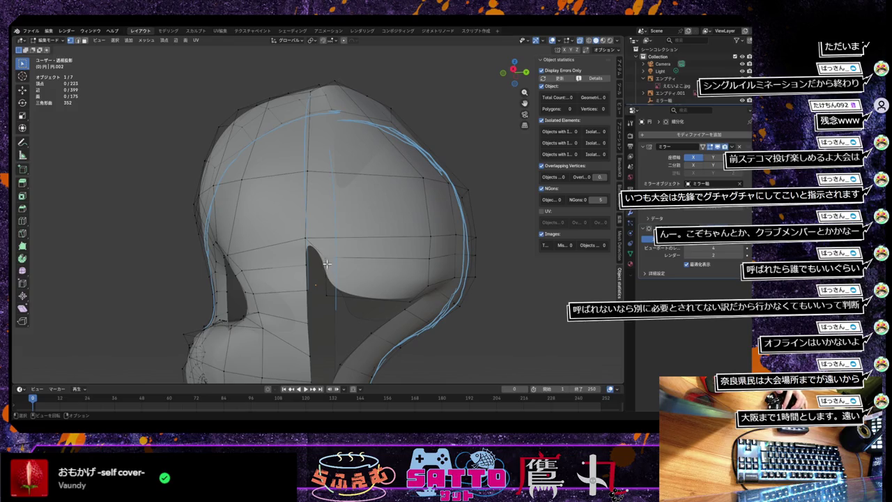
{"action": "key", "text": "g"}
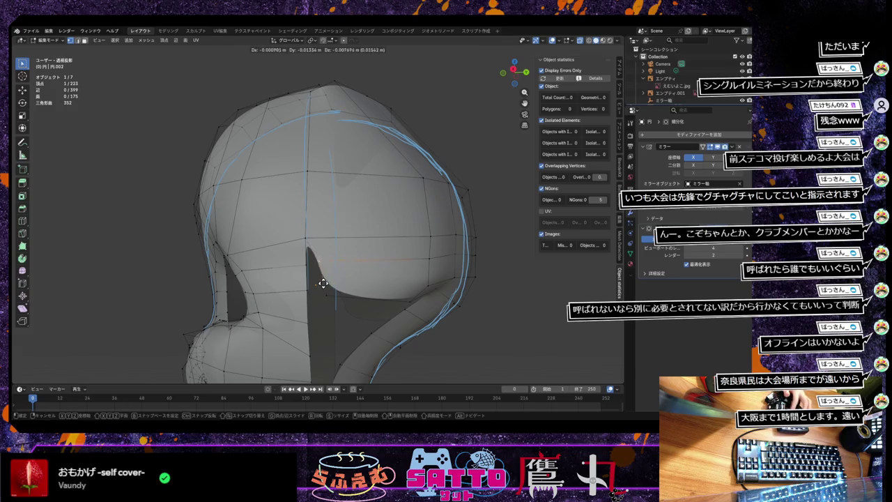
{"action": "left_click", "coordinate": [312, 287]}
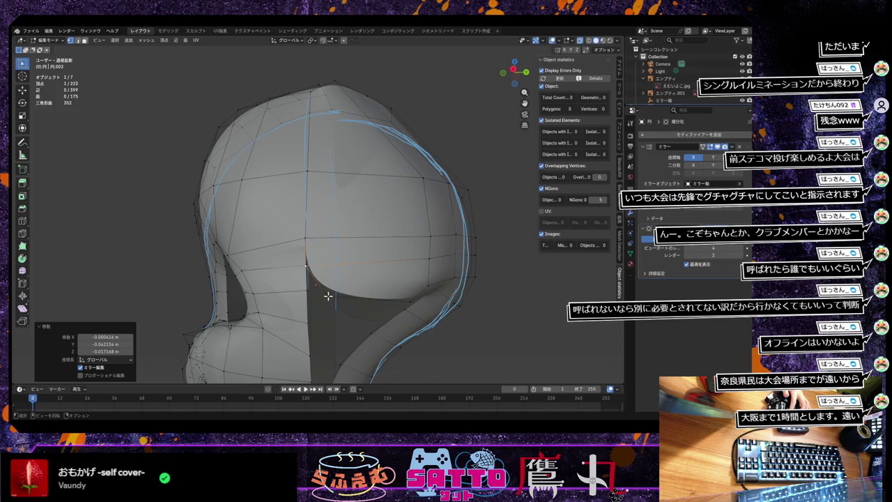
{"action": "key", "text": "g"}
{"action": "left_click", "coordinate": [306, 291]}
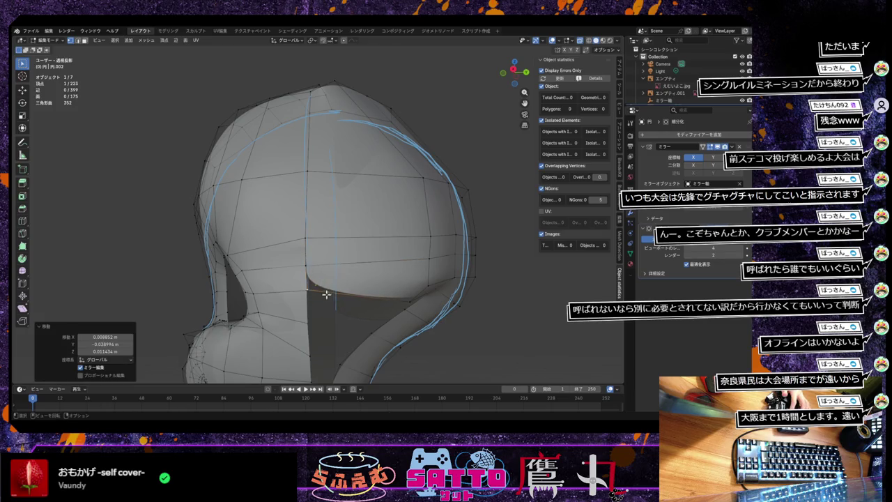
{"action": "left_click", "coordinate": [318, 298], "text": "shift"}
{"action": "key", "text": "m"}
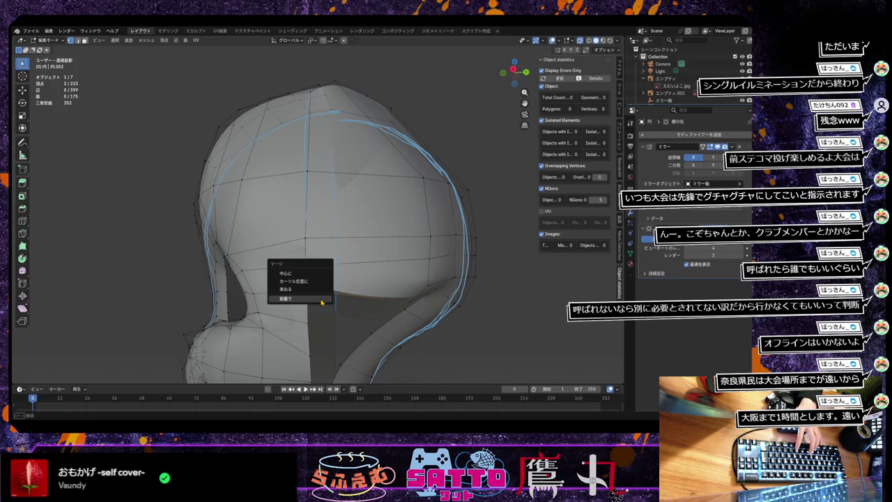
{"action": "left_click", "coordinate": [321, 295]}
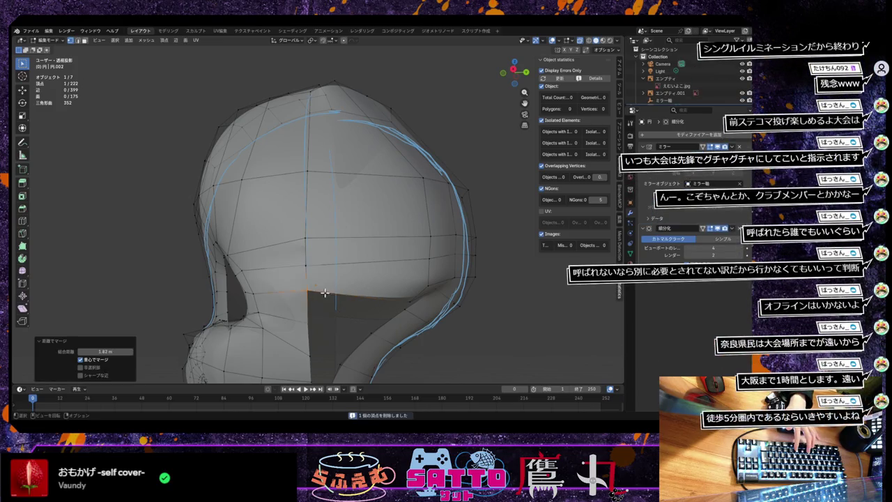
{"action": "left_click", "coordinate": [302, 262], "text": "shift"}
{"action": "key", "text": "m"}
{"action": "left_click", "coordinate": [304, 263]}
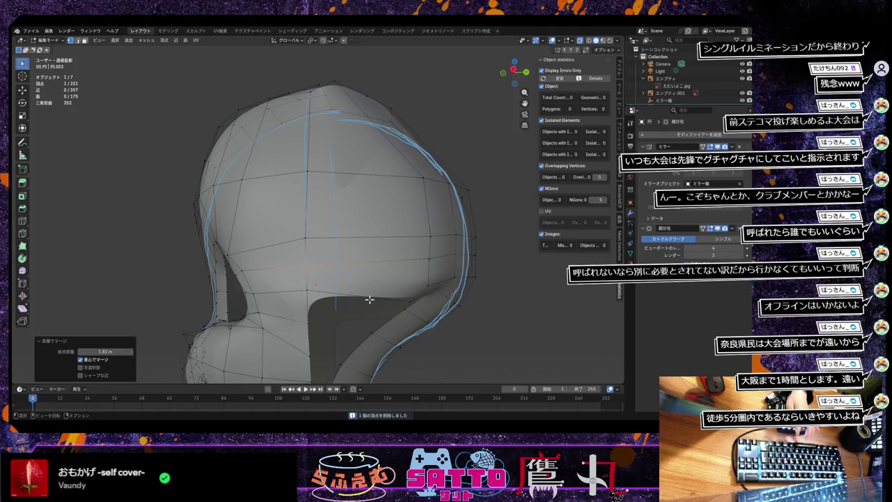
Lower the selected hair vertex 0.019696 m along the Z axis.
{"action": "mouse_move", "coordinate": [377, 321]}
{"action": "middle_mouse_down"}
{"action": "mouse_move", "coordinate": [348, 365]}
{"action": "mouse_move", "coordinate": [342, 307]}
{"action": "mouse_move", "coordinate": [353, 307]}
{"action": "mouse_move", "coordinate": [374, 238]}
{"action": "mouse_move", "coordinate": [378, 297]}
{"action": "mouse_move", "coordinate": [404, 312]}
{"action": "middle_mouse_up"}
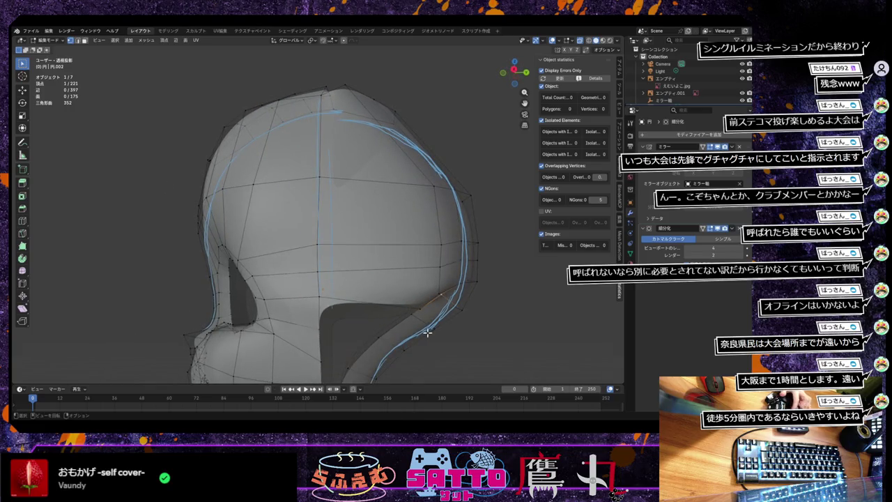
{"action": "key", "text": "g"}
{"action": "key", "text": "y"}
{"action": "key", "text": "z"}
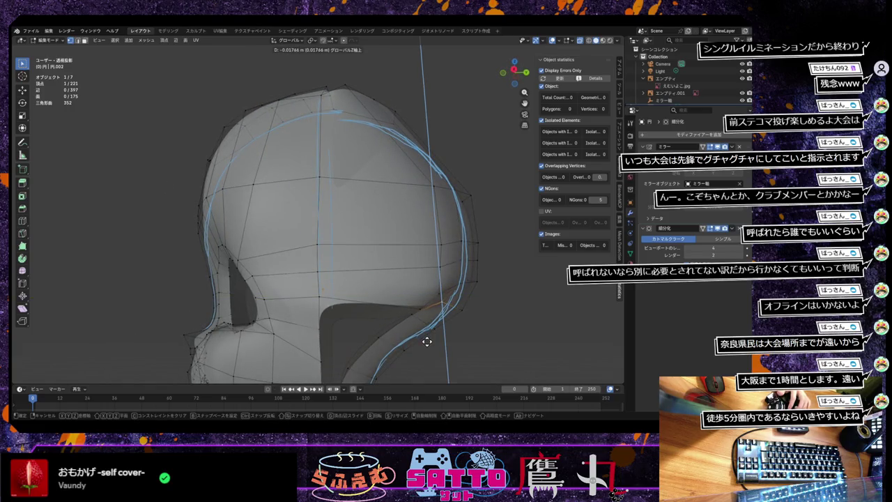
{"action": "left_click", "coordinate": [427, 341]}
{"action": "mouse_move", "coordinate": [427, 341]}
{"action": "middle_mouse_down"}
{"action": "mouse_move", "coordinate": [397, 327]}
{"action": "mouse_move", "coordinate": [397, 314]}
{"action": "mouse_move", "coordinate": [392, 360]}
{"action": "mouse_move", "coordinate": [408, 372]}
{"action": "mouse_move", "coordinate": [391, 382]}
{"action": "mouse_move", "coordinate": [384, 307]}
{"action": "mouse_move", "coordinate": [403, 281]}
{"action": "mouse_move", "coordinate": [424, 302]}
{"action": "mouse_move", "coordinate": [420, 288]}
{"action": "middle_mouse_up"}
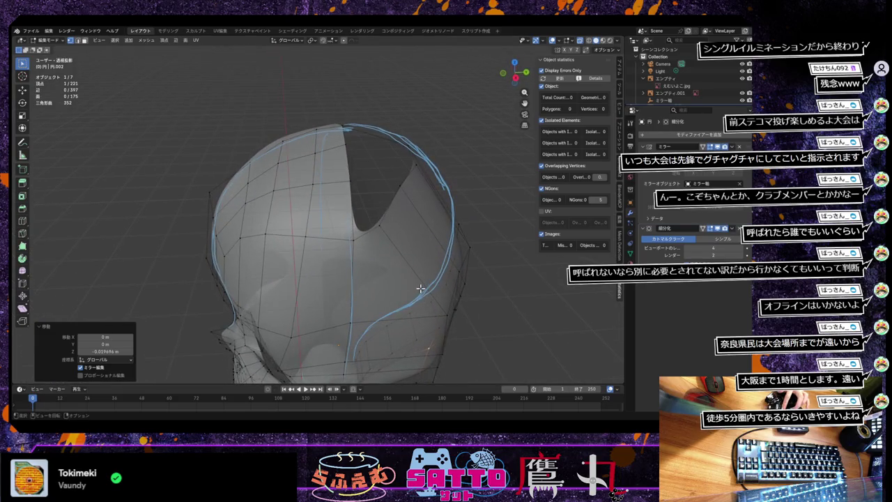
Move the opening's tip vertex down and merge it by distance with its neighbour.
{"action": "left_click", "coordinate": [380, 225]}
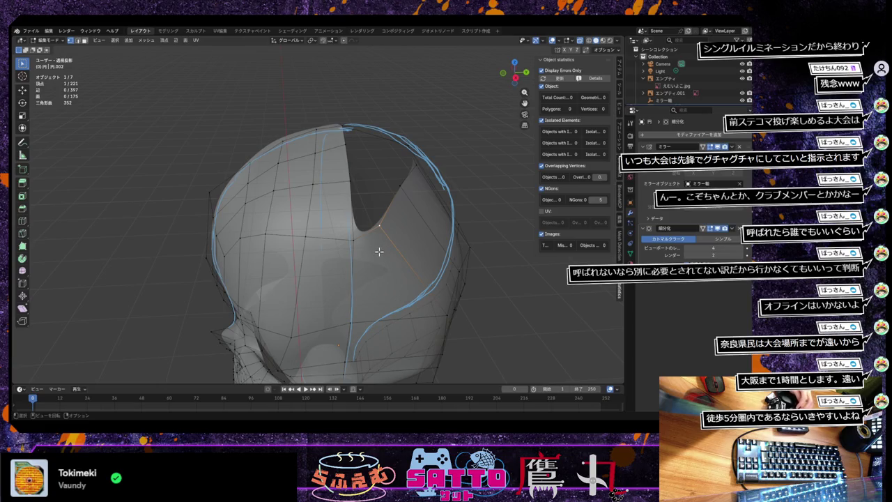
{"action": "key", "text": "g"}
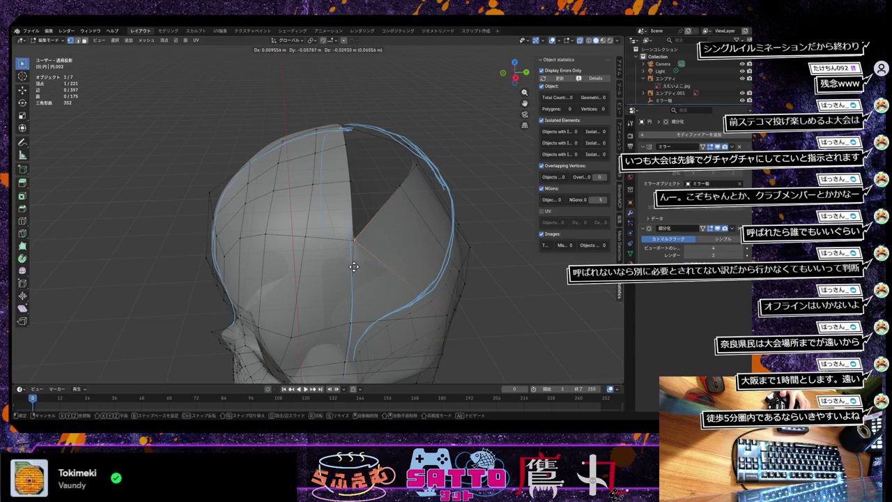
{"action": "left_click", "coordinate": [353, 263]}
{"action": "left_click", "coordinate": [351, 240], "text": "shift"}
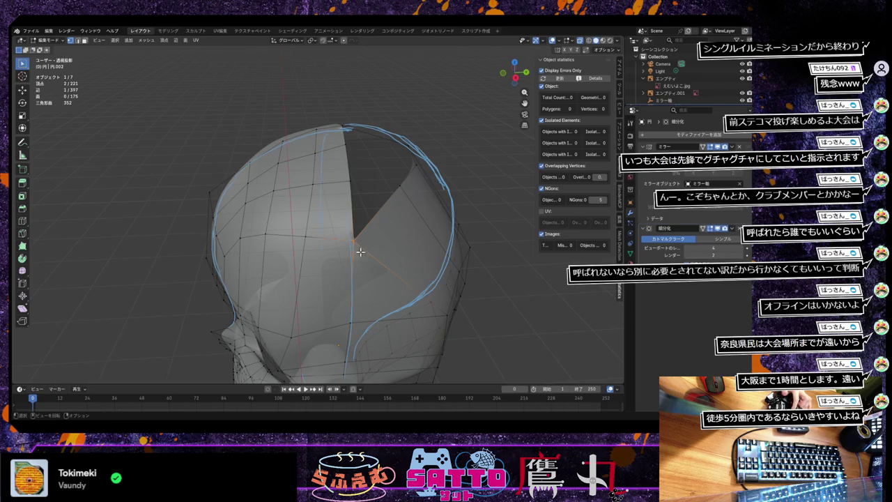
{"action": "key", "text": "m"}
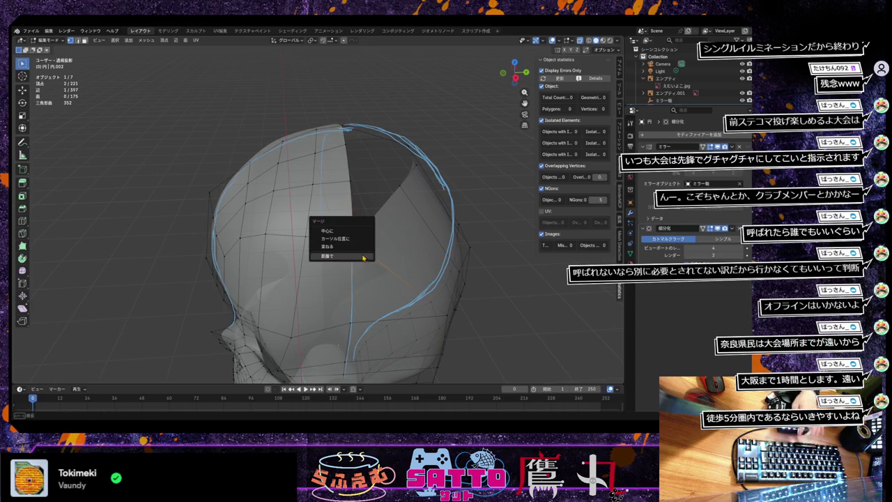
{"action": "left_click", "coordinate": [359, 254]}
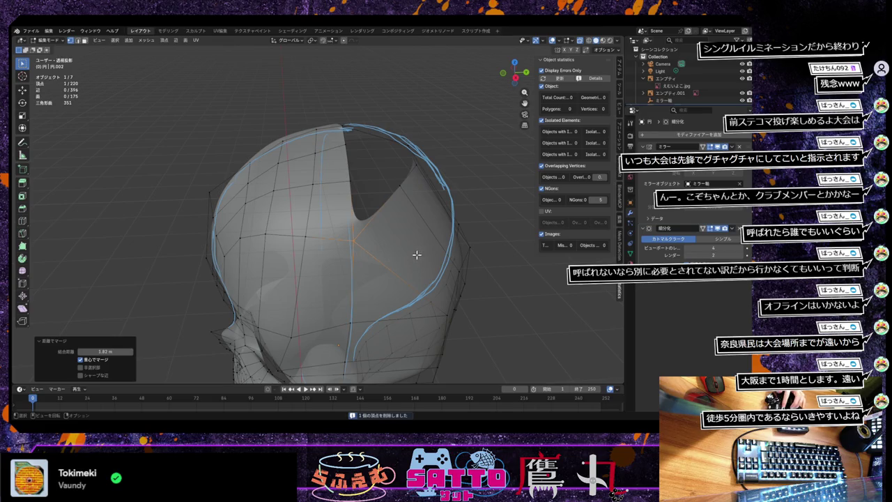
{"action": "mouse_move", "coordinate": [416, 255]}
{"action": "middle_mouse_down"}
{"action": "mouse_move", "coordinate": [384, 251]}
{"action": "mouse_move", "coordinate": [388, 267]}
{"action": "mouse_move", "coordinate": [405, 255]}
{"action": "mouse_move", "coordinate": [401, 244]}
{"action": "mouse_move", "coordinate": [398, 251]}
{"action": "middle_mouse_up"}
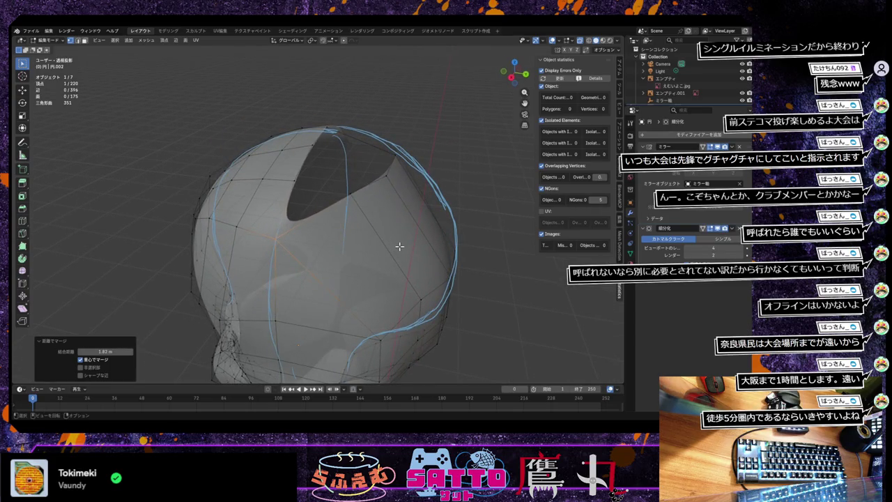
Move two vertices on the opening's upper edge to new positions.
{"action": "left_click", "coordinate": [355, 198]}
{"action": "key", "text": "g"}
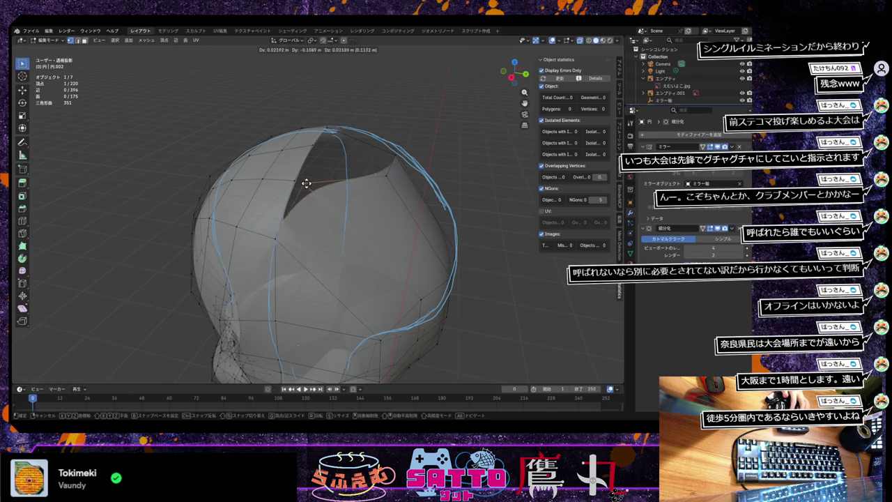
{"action": "left_click", "coordinate": [297, 181]}
{"action": "left_click", "coordinate": [386, 174]}
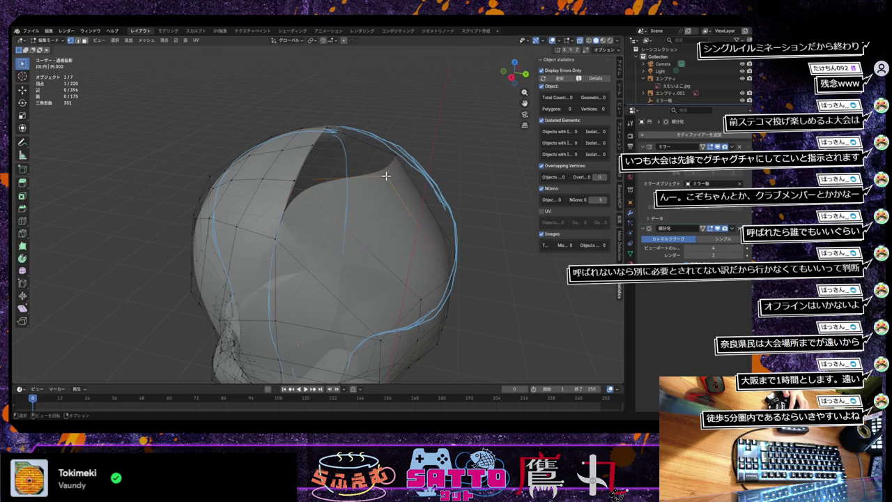
{"action": "key", "text": "g"}
{"action": "left_click", "coordinate": [312, 145]}
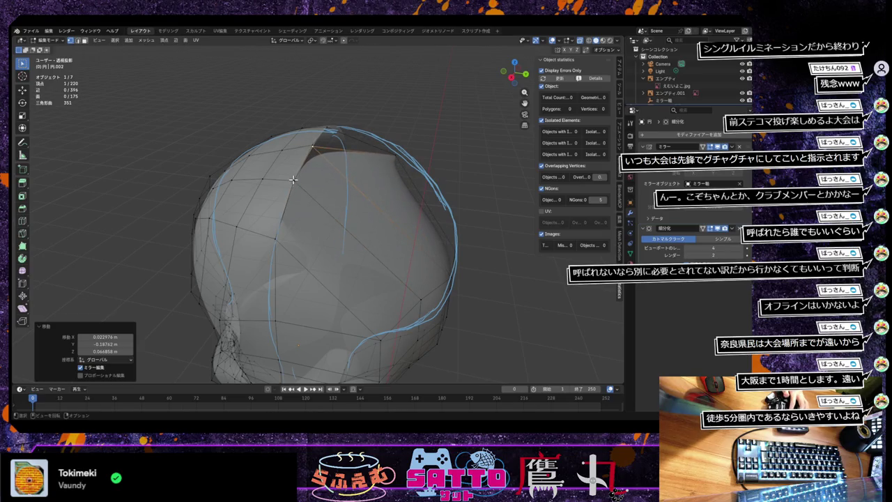
Merge two vertex pairs on the upper edge by distance, down to 218 vertices.
{"action": "left_click", "coordinate": [305, 185], "text": "shift"}
{"action": "key", "text": "m"}
{"action": "left_click", "coordinate": [310, 186]}
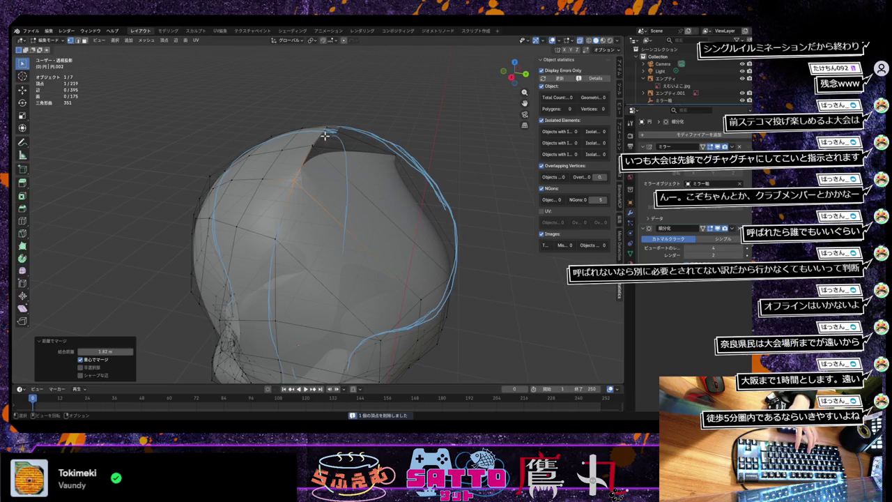
{"action": "left_click", "coordinate": [328, 134]}
{"action": "key", "text": "m"}
{"action": "left_click", "coordinate": [327, 149]}
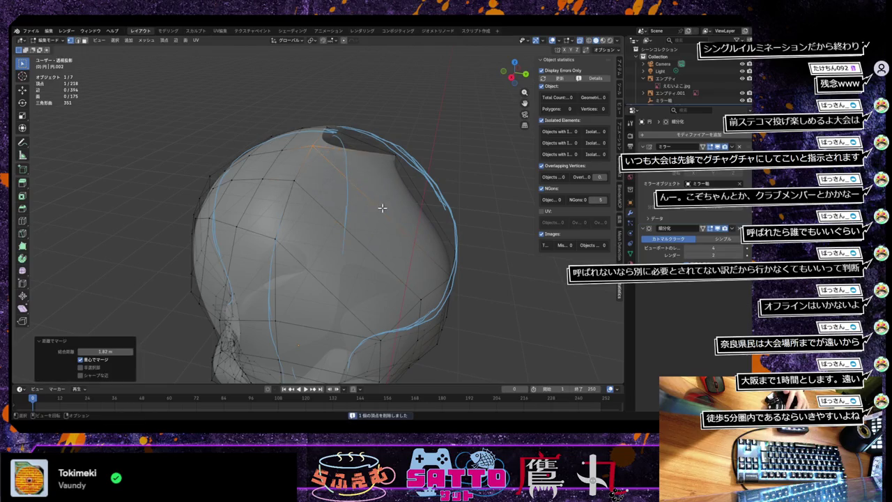
{"action": "middle_click_drag", "start_coordinate": [378, 208], "coordinate": [342, 235]}
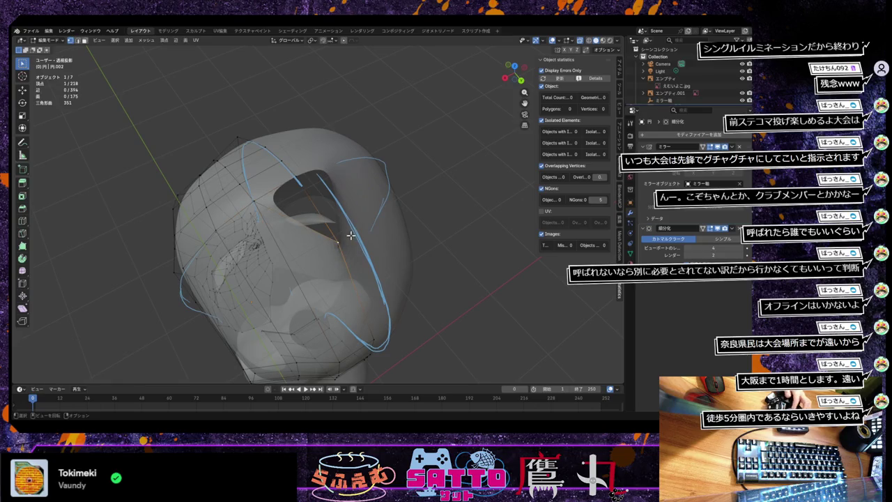
Vertex-slide the top vertex across the gap and merge it by distance with its neighbour.
{"action": "key", "text": "shift+v"}
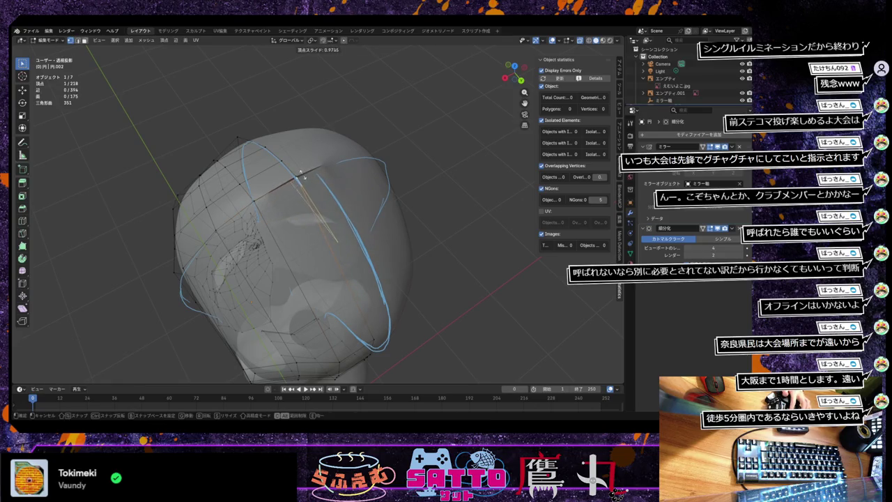
{"action": "left_click", "coordinate": [301, 173]}
{"action": "left_click", "coordinate": [312, 184], "text": "shift"}
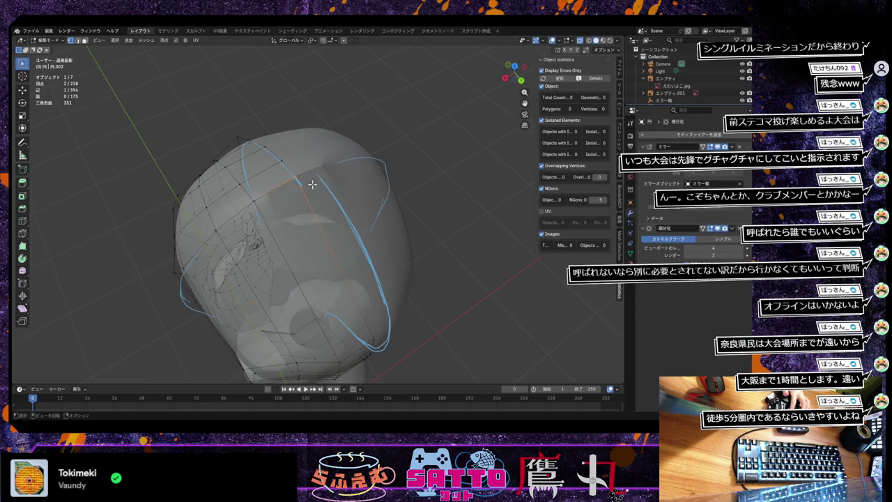
{"action": "key", "text": "m"}
{"action": "left_click", "coordinate": [342, 206]}
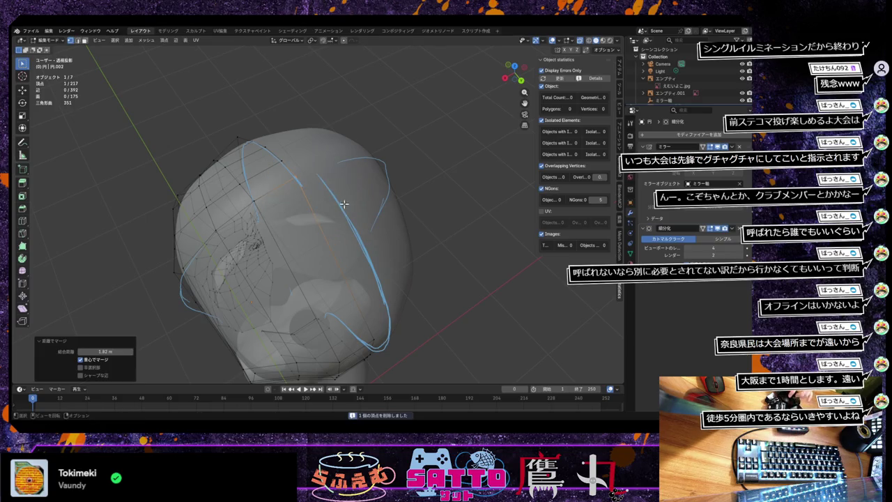
{"action": "mouse_move", "coordinate": [363, 211]}
{"action": "middle_mouse_down"}
{"action": "mouse_move", "coordinate": [440, 222]}
{"action": "mouse_move", "coordinate": [427, 233]}
{"action": "mouse_move", "coordinate": [314, 246]}
{"action": "mouse_move", "coordinate": [325, 234]}
{"action": "middle_mouse_up"}
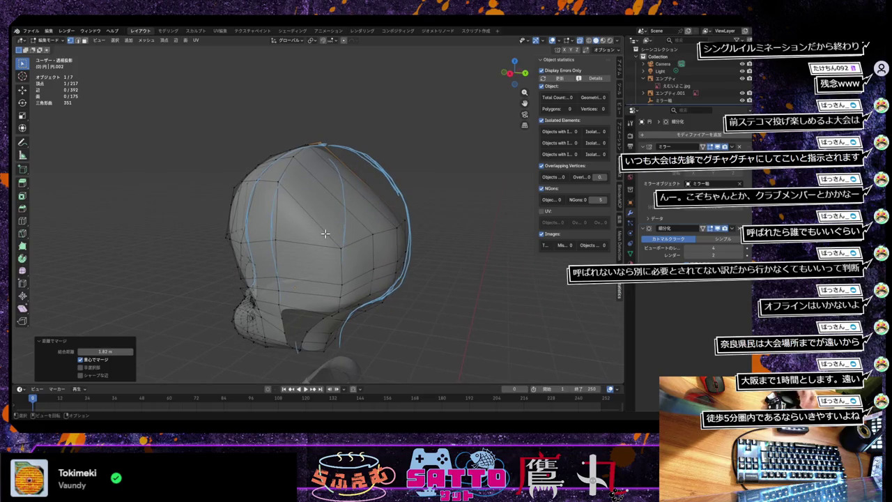
Undo the last two merges, returning the hair shell to 220 vertices and 396 edges.
{"action": "key", "text": "ctrl+z"}
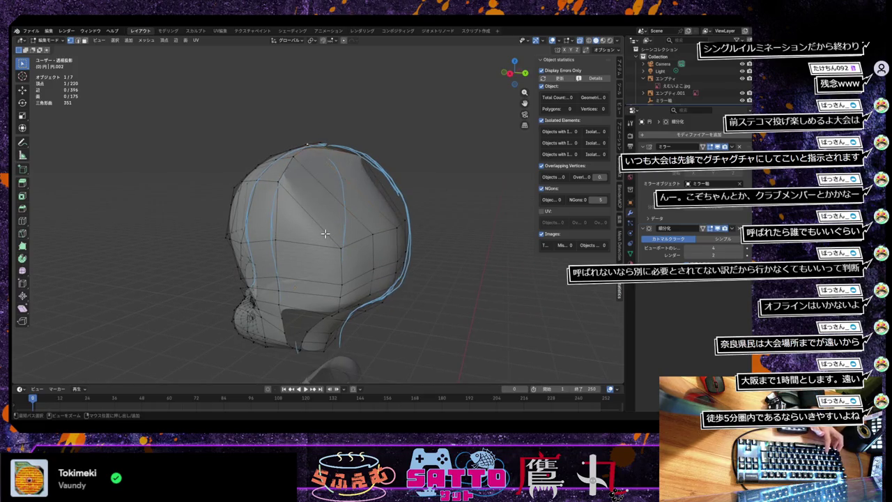
{"action": "key", "text": "ctrl+z"}
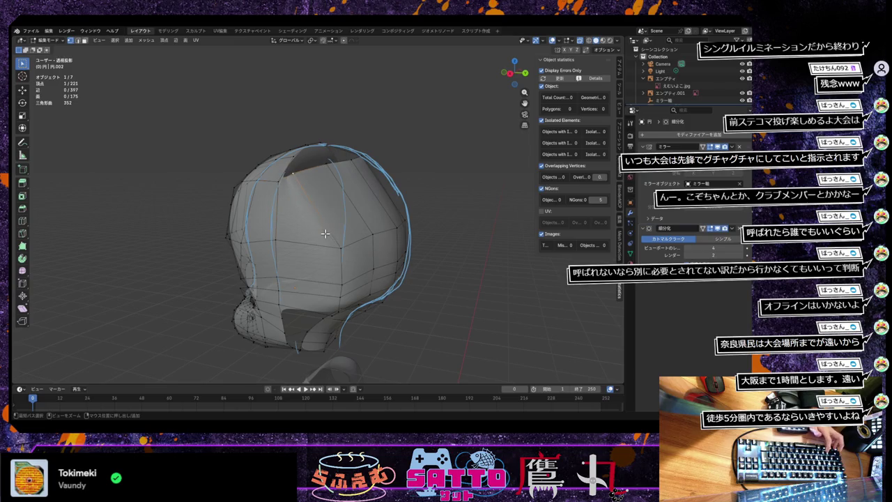
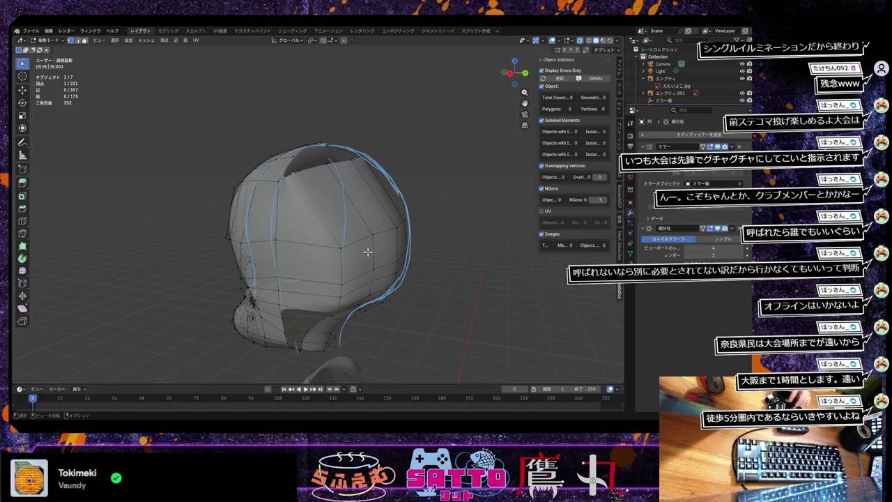
Extend the hair's open edge along the side cutout with a couple of new vertices.
{"action": "mouse_move", "coordinate": [367, 252]}
{"action": "middle_mouse_down"}
{"action": "mouse_move", "coordinate": [367, 289]}
{"action": "mouse_move", "coordinate": [377, 227]}
{"action": "middle_mouse_up"}
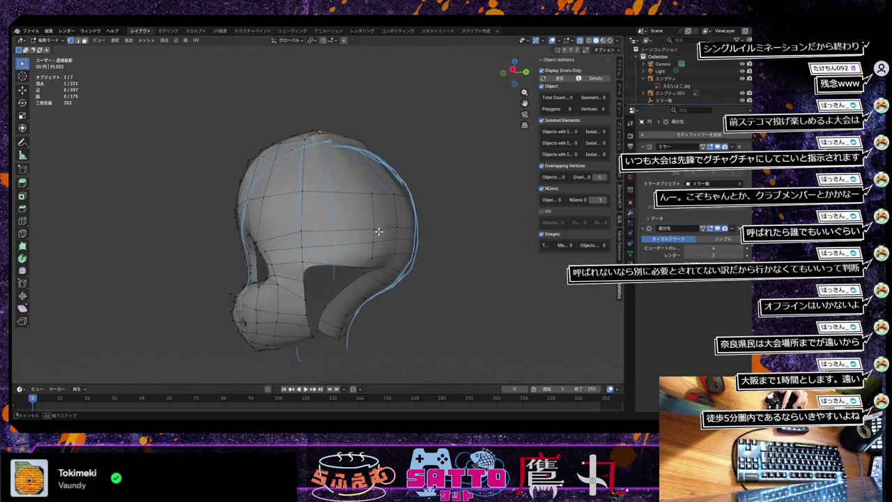
{"action": "right_click", "coordinate": [377, 228], "text": "ctrl"}
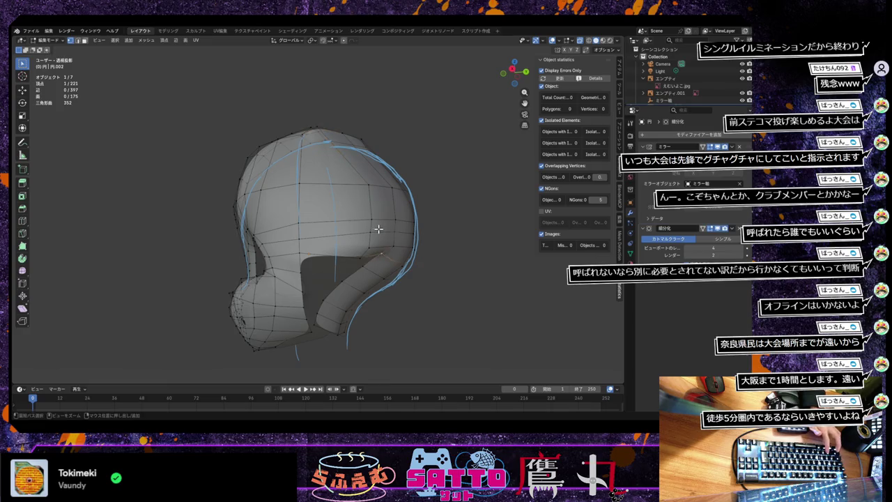
{"action": "right_click", "coordinate": [378, 229], "text": "ctrl"}
{"action": "key", "text": "ctrl+z"}
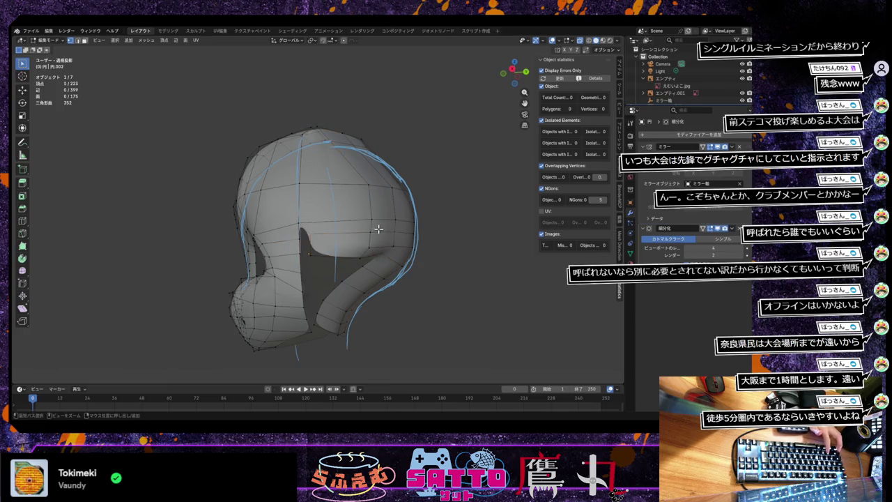
{"action": "key", "text": "ctrl+z"}
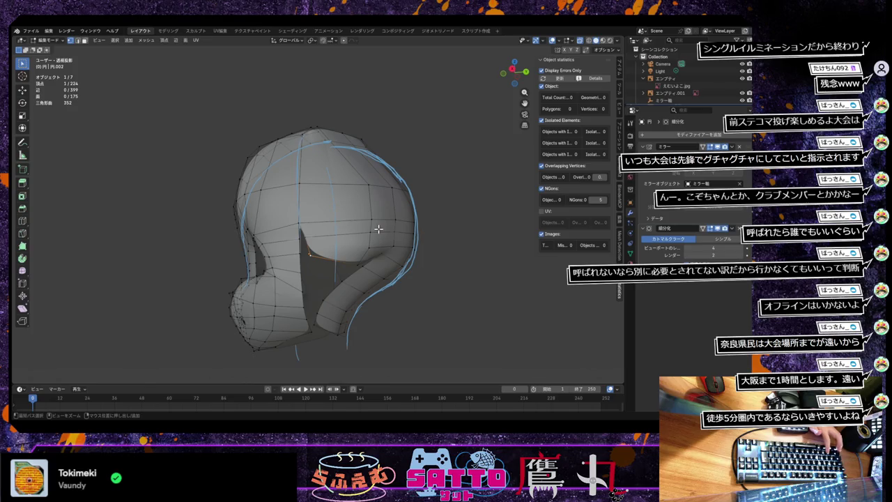
{"action": "middle_click_drag", "start_coordinate": [378, 228], "coordinate": [360, 282]}
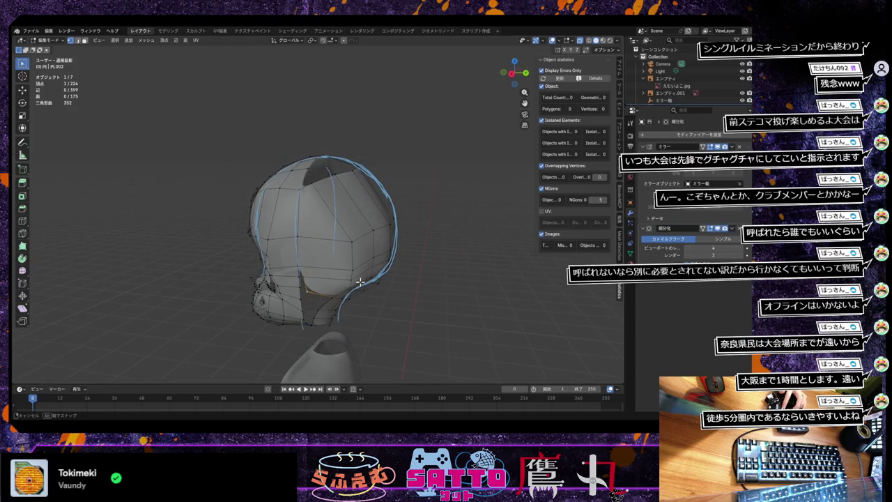
{"action": "mouse_move", "coordinate": [360, 282]}
{"action": "middle_mouse_down"}
{"action": "mouse_move", "coordinate": [351, 291]}
{"action": "mouse_move", "coordinate": [361, 269]}
{"action": "middle_mouse_up"}
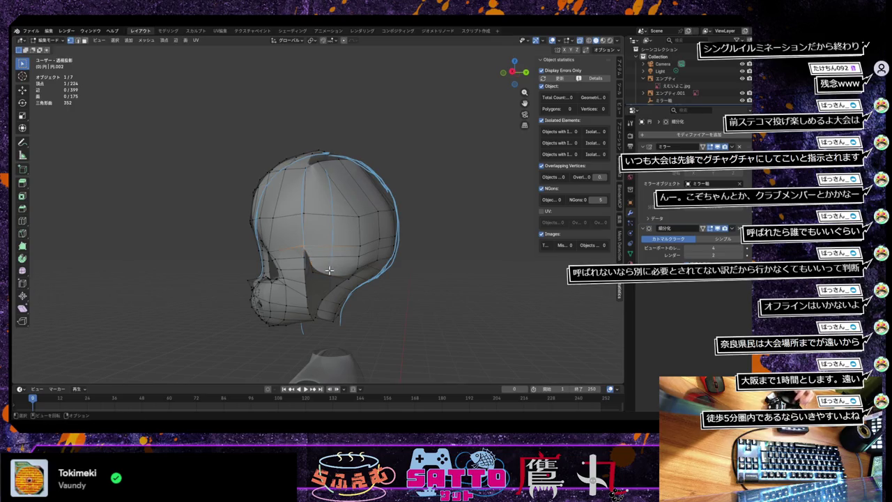
Rip the hair mesh open at a side vertex, move it, and delete a stray vertex.
{"action": "right_click", "coordinate": [328, 272]}
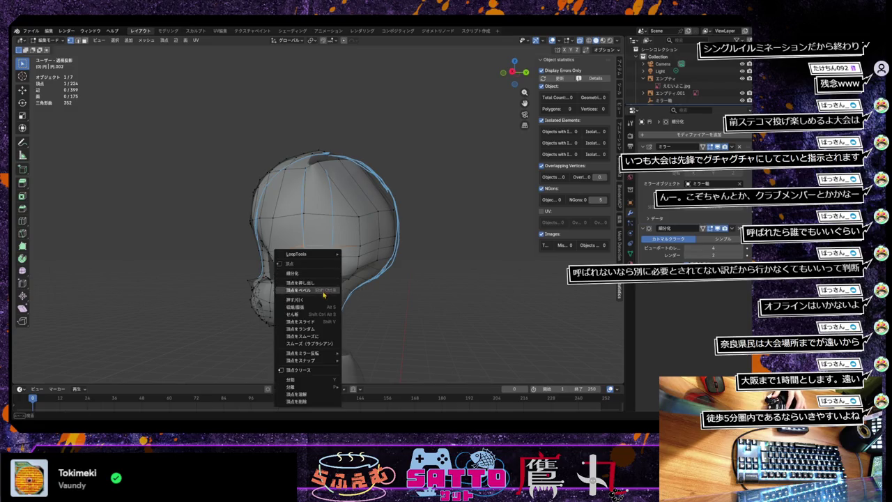
{"action": "left_click", "coordinate": [319, 379]}
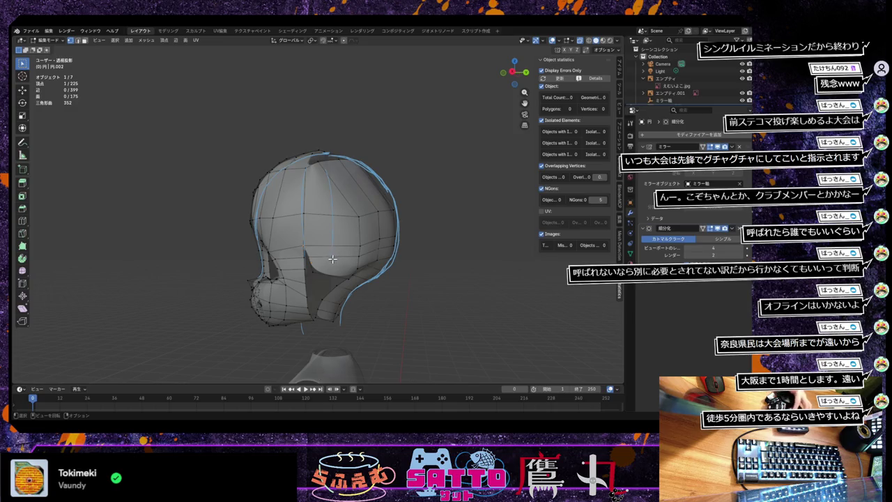
{"action": "key", "text": "g"}
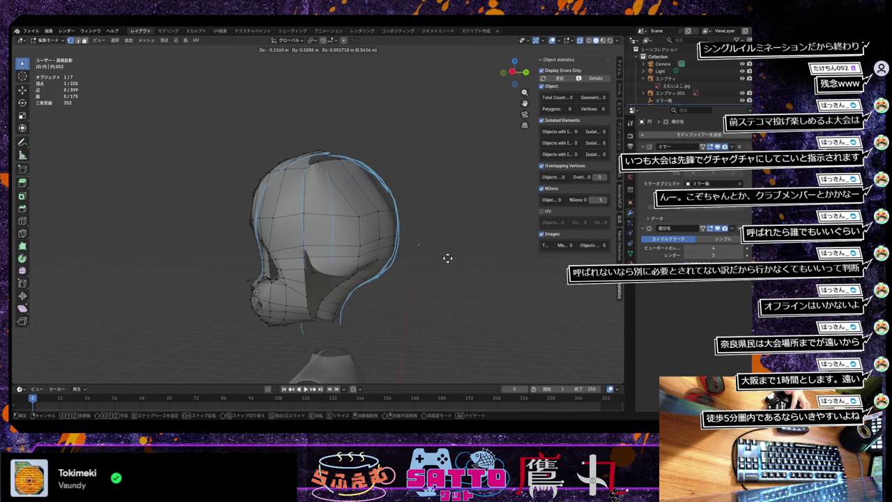
{"action": "left_click", "coordinate": [448, 258]}
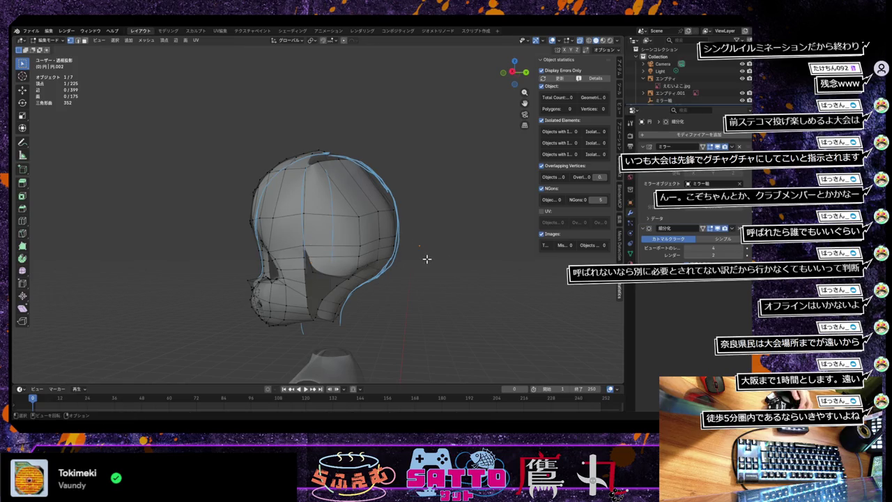
{"action": "key", "text": "x"}
{"action": "left_click", "coordinate": [426, 260]}
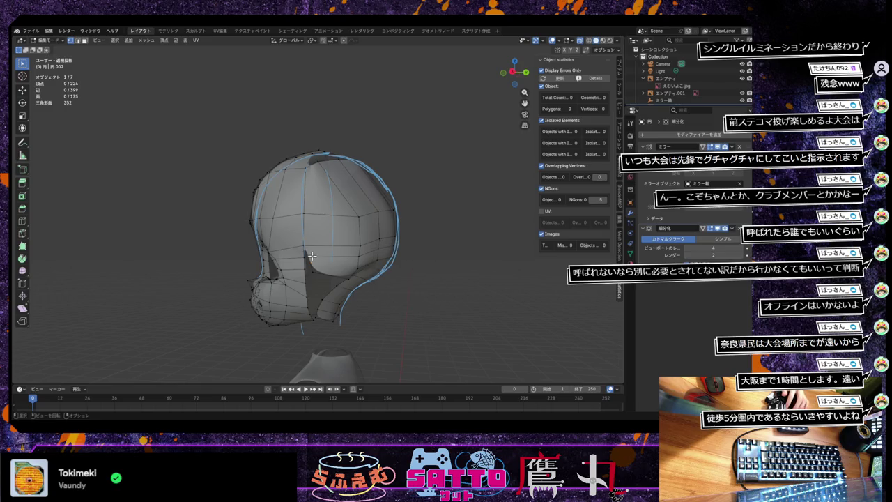
{"action": "scroll", "coordinate": [311, 256], "scroll_direction": "up", "scroll_amount": 2}
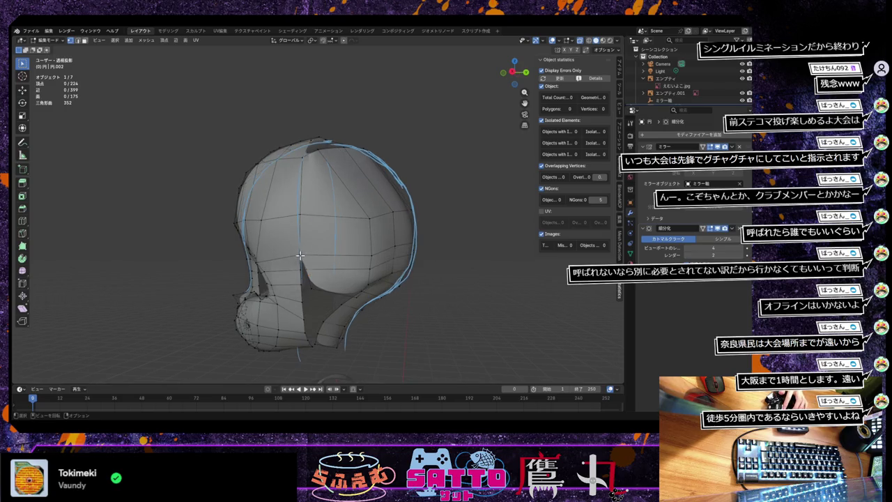
Extrude three new vertices from the gap edge up toward the crown.
{"action": "key", "text": "e"}
{"action": "left_click", "coordinate": [347, 274]}
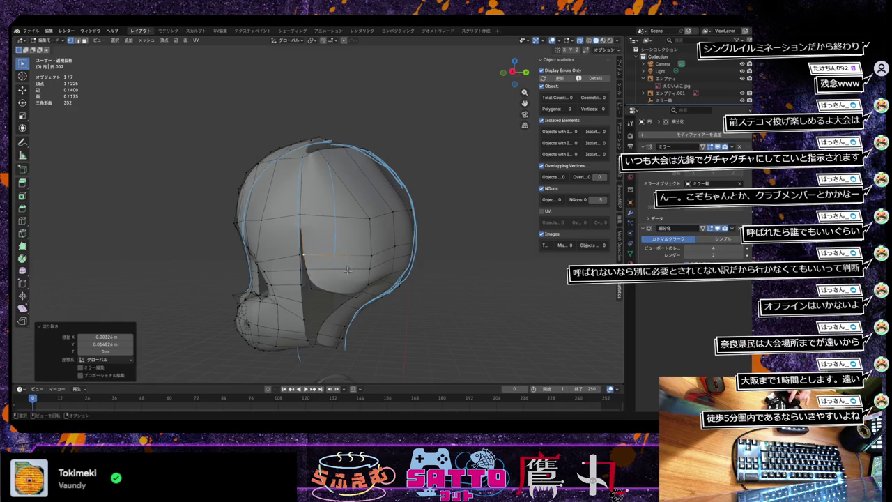
{"action": "left_click", "coordinate": [300, 215]}
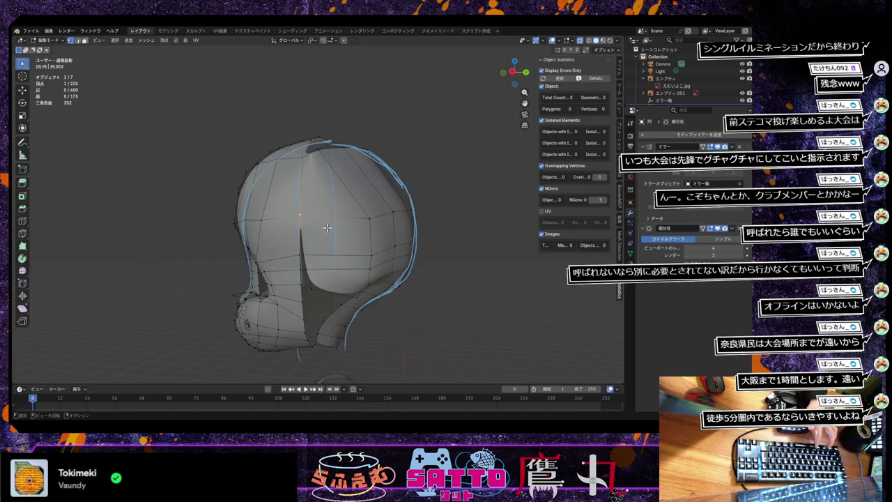
{"action": "key", "text": "e"}
{"action": "left_click", "coordinate": [331, 228]}
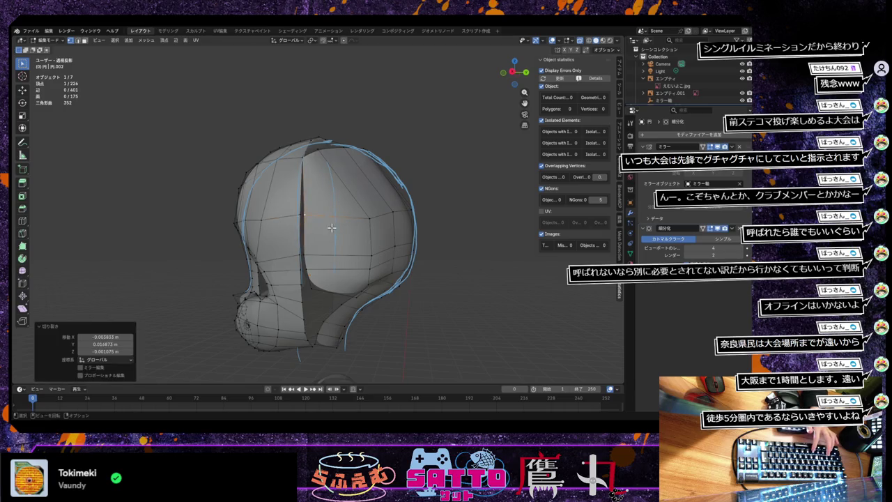
{"action": "key", "text": "e"}
{"action": "left_click", "coordinate": [317, 166]}
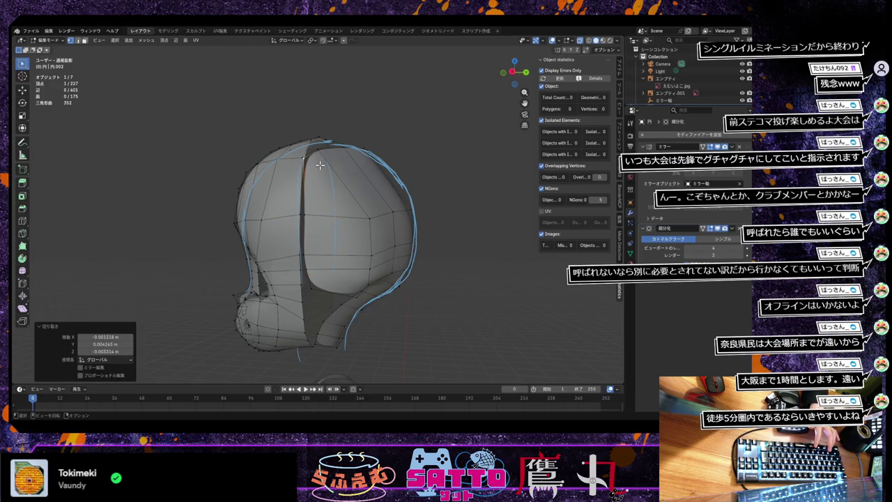
{"action": "mouse_move", "coordinate": [345, 229]}
{"action": "middle_mouse_down"}
{"action": "mouse_move", "coordinate": [342, 258]}
{"action": "mouse_move", "coordinate": [339, 213]}
{"action": "middle_mouse_up"}
Reposition vertices along the gap edge and delete a stray vertex.
{"action": "left_click", "coordinate": [293, 248]}
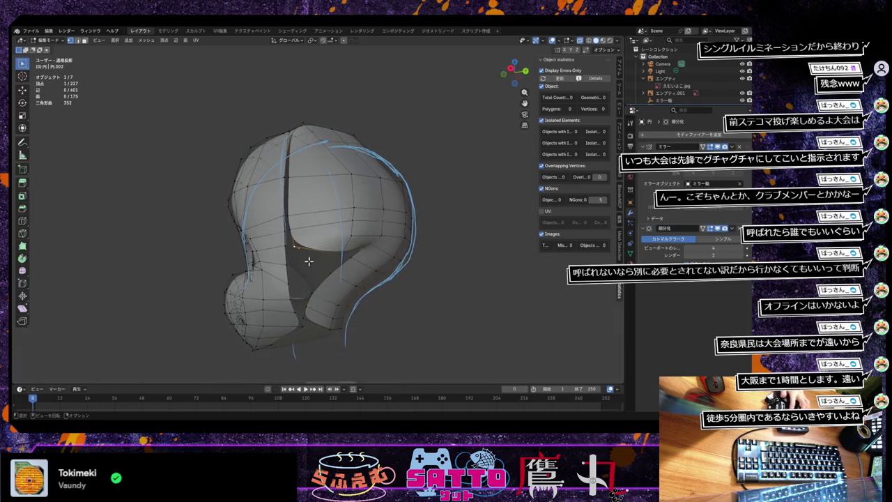
{"action": "key", "text": "g"}
{"action": "left_click", "coordinate": [309, 276]}
{"action": "key", "text": "g"}
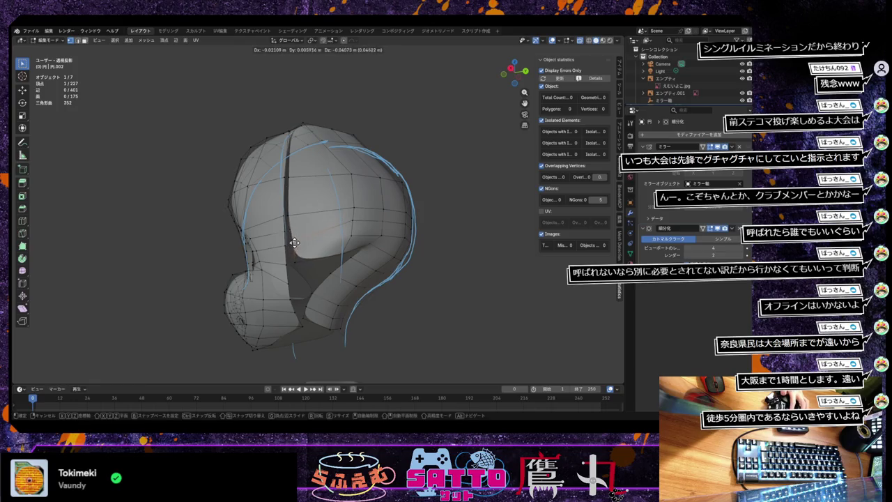
{"action": "left_click", "coordinate": [300, 239]}
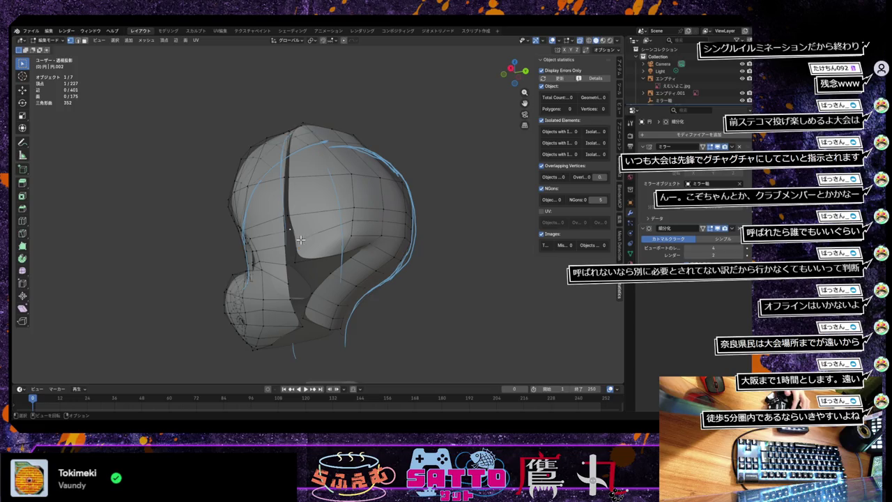
{"action": "key", "text": "x"}
{"action": "left_click", "coordinate": [304, 230]}
{"action": "key", "text": "g"}
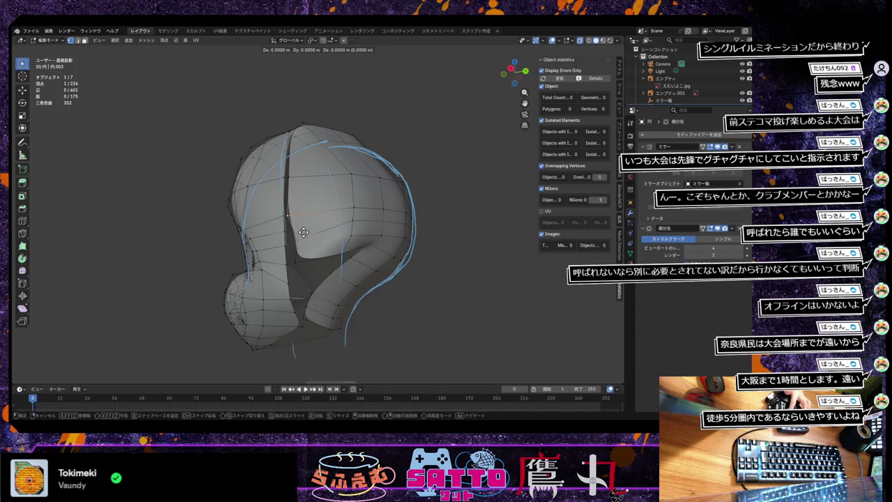
{"action": "left_click", "coordinate": [304, 243]}
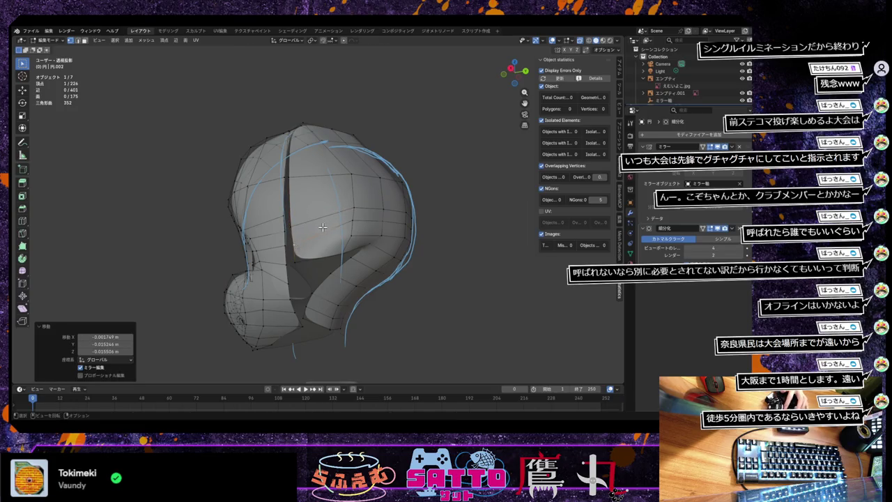
{"action": "middle_click_drag", "start_coordinate": [321, 226], "coordinate": [318, 234]}
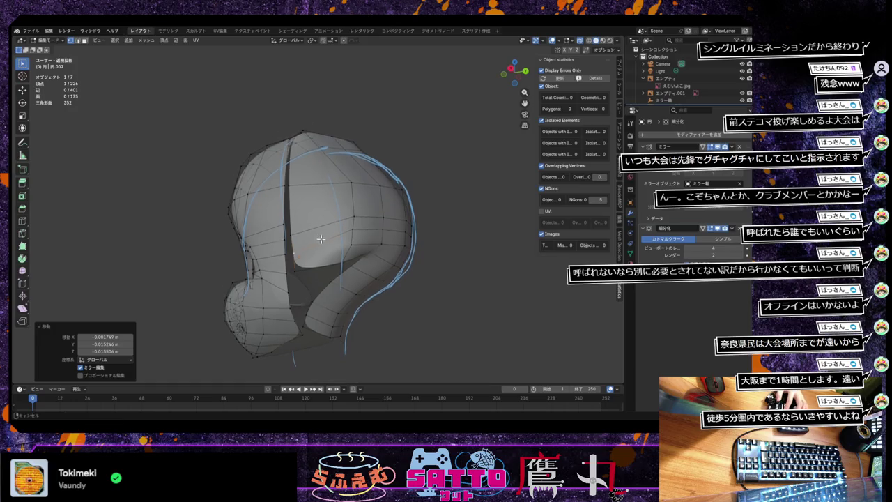
Nudge the side vertices near the opening so they sit closer to the head.
{"action": "left_click", "coordinate": [290, 209]}
{"action": "key", "text": "g"}
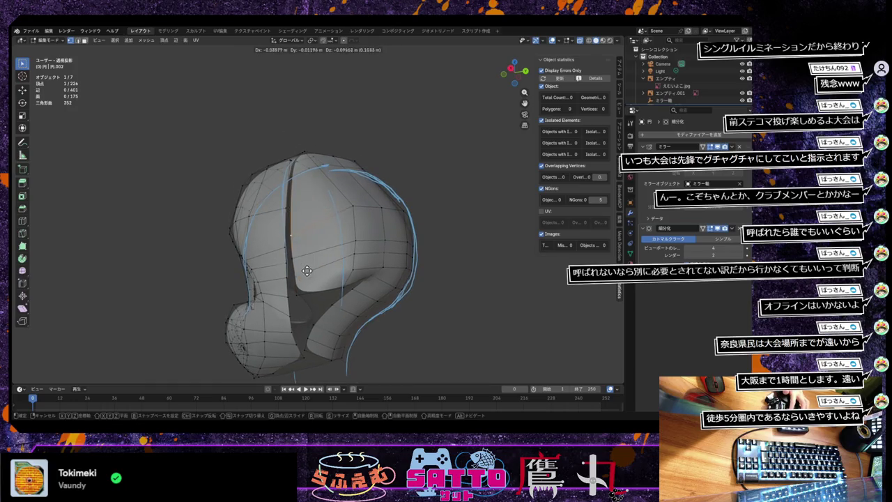
{"action": "left_click", "coordinate": [306, 272]}
{"action": "middle_click_drag", "start_coordinate": [307, 273], "coordinate": [311, 296]}
{"action": "left_click", "coordinate": [303, 222]}
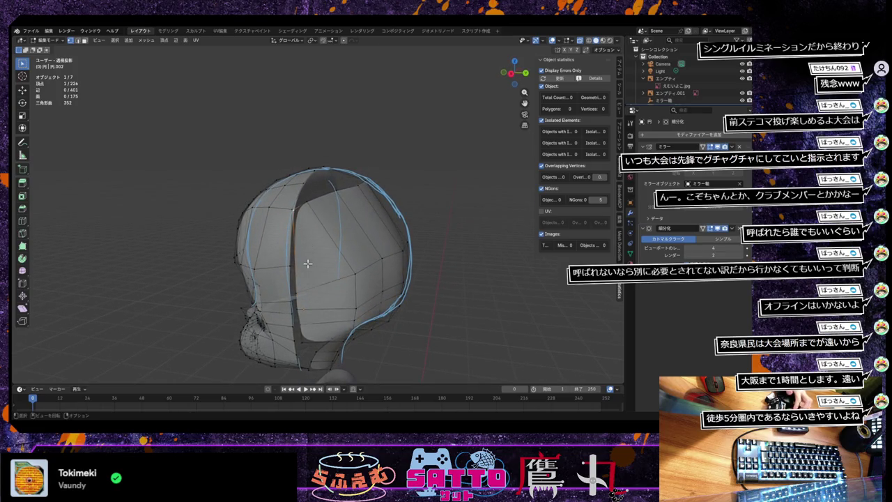
{"action": "key", "text": "g"}
{"action": "left_click", "coordinate": [306, 313]}
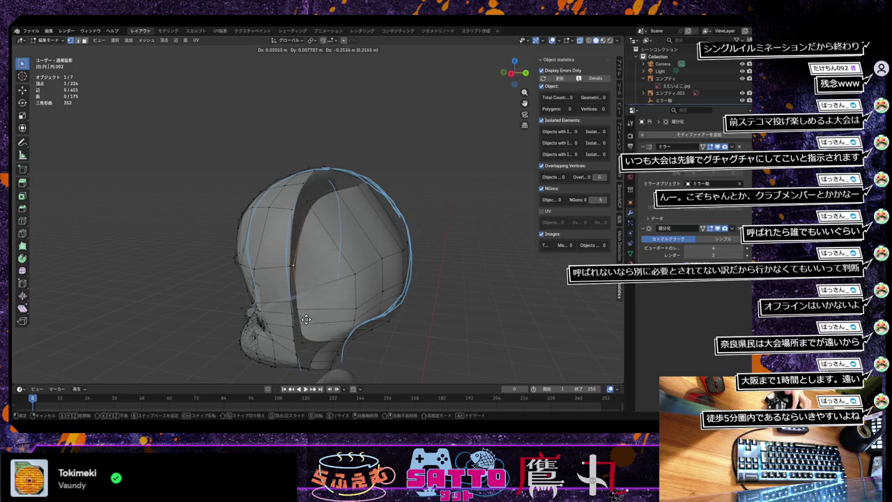
{"action": "key", "text": "g"}
{"action": "left_click", "coordinate": [308, 213]}
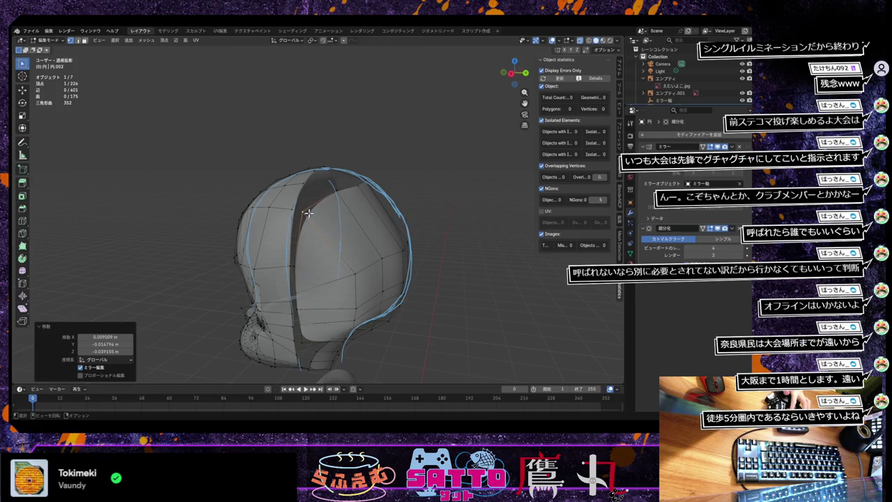
{"action": "middle_click_drag", "start_coordinate": [340, 200], "coordinate": [311, 227]}
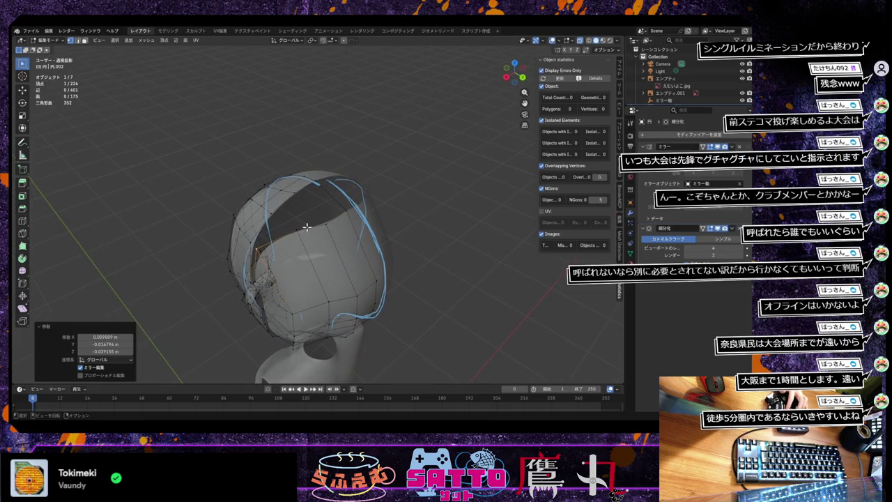
Move and slide the top seam vertices into place along the hair's split.
{"action": "left_click", "coordinate": [297, 227]}
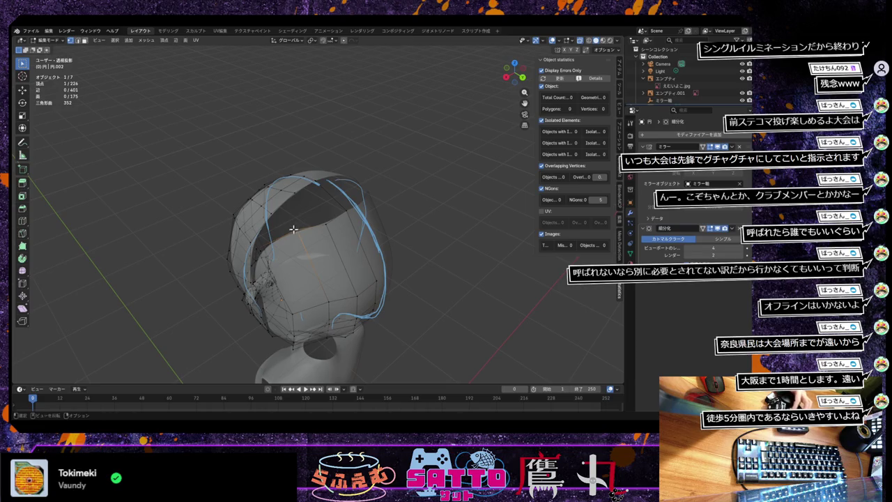
{"action": "key", "text": "g"}
{"action": "left_click", "coordinate": [271, 209]}
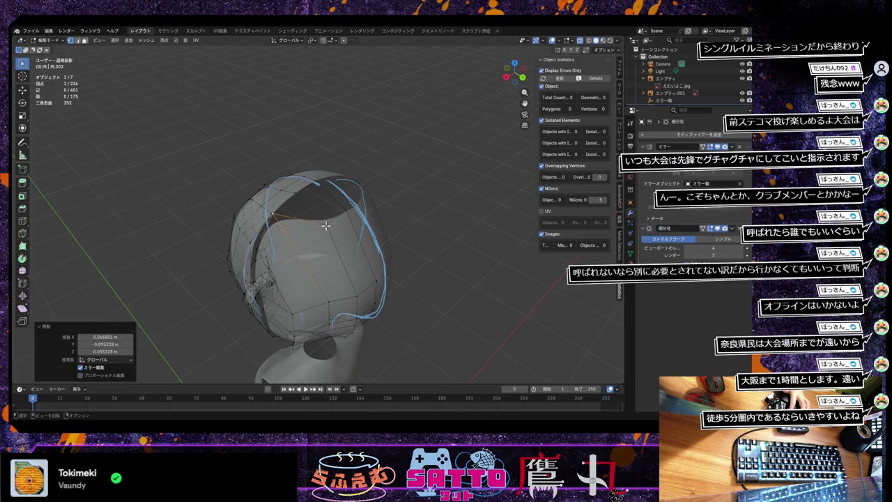
{"action": "key", "text": "g"}
{"action": "left_click", "coordinate": [294, 195]}
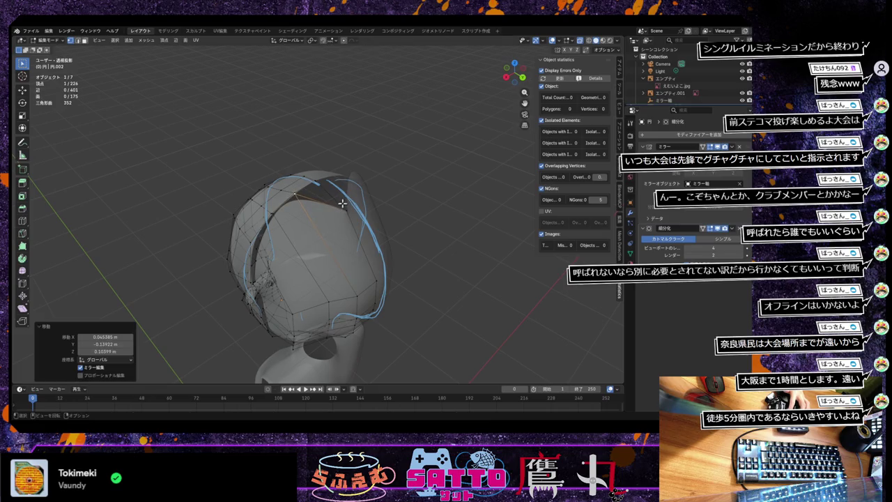
{"action": "left_click", "coordinate": [345, 210]}
{"action": "key", "text": "g"}
{"action": "key", "text": "g"}
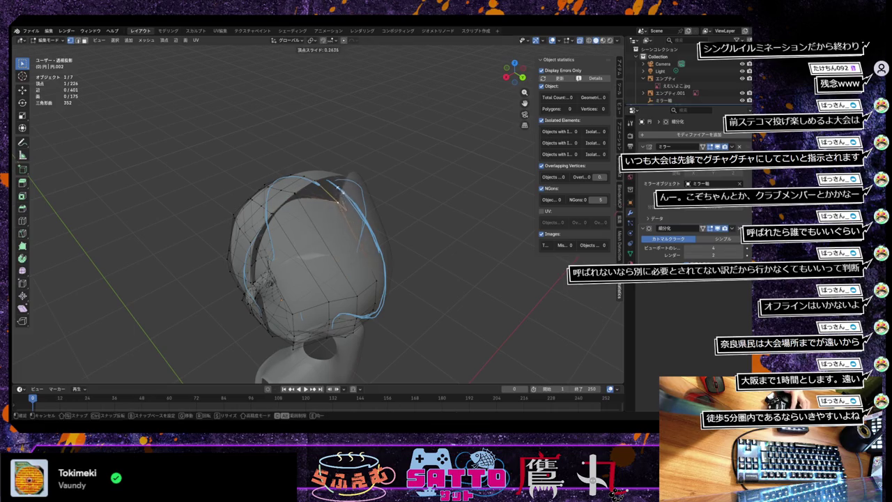
{"action": "left_click", "coordinate": [314, 170]}
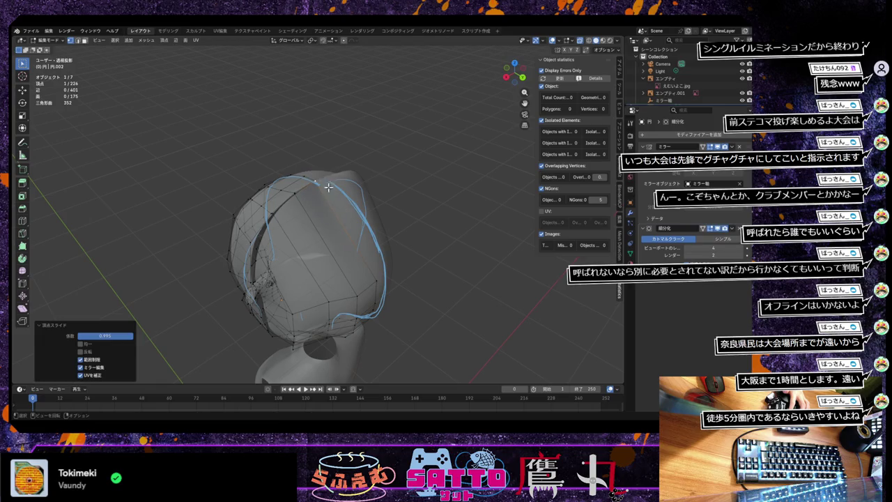
{"action": "middle_click_drag", "start_coordinate": [328, 186], "coordinate": [366, 212]}
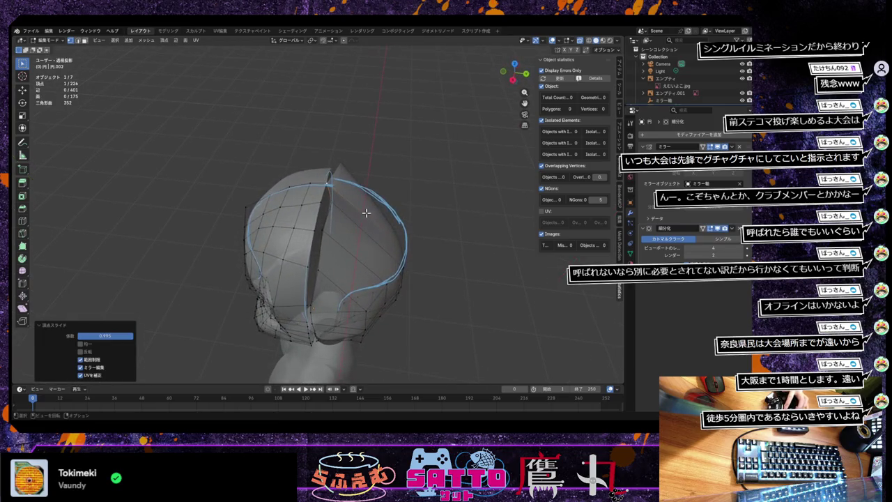
Merge a vertex pair by distance and pull the spike vertex down.
{"action": "left_click", "coordinate": [333, 182], "text": "shift"}
{"action": "key", "text": "m"}
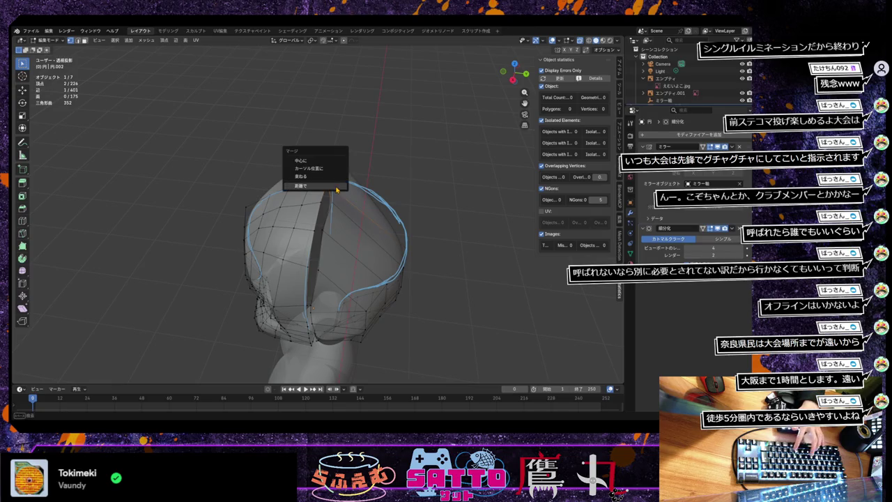
{"action": "left_click", "coordinate": [334, 186]}
{"action": "left_click", "coordinate": [332, 203]}
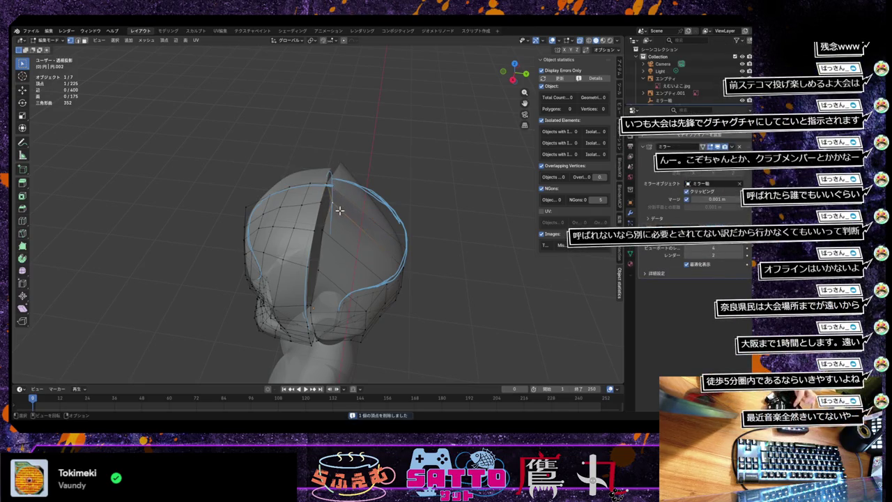
{"action": "key", "text": "g"}
{"action": "left_click", "coordinate": [327, 210]}
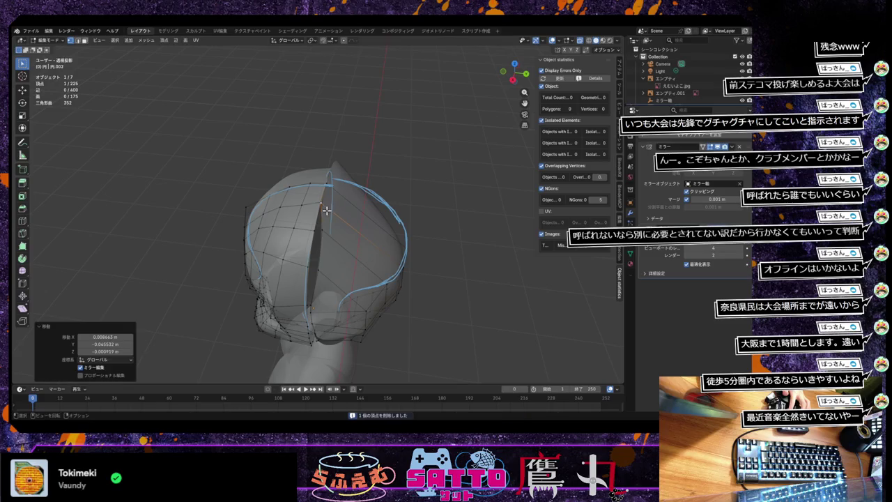
{"action": "key", "text": "g"}
{"action": "left_click", "coordinate": [314, 234]}
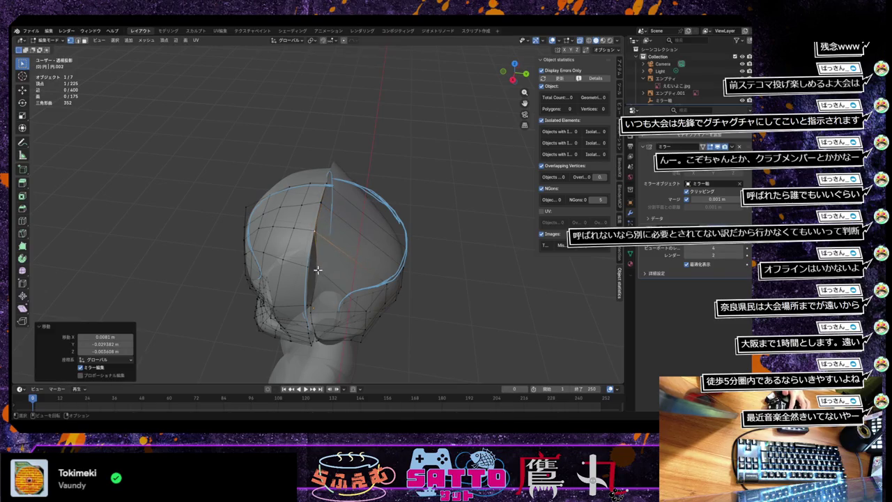
{"action": "key", "text": "g"}
{"action": "left_click", "coordinate": [306, 267]}
Merge three more overlapping vertex pairs along the seam by distance.
{"action": "left_click", "coordinate": [333, 208]}
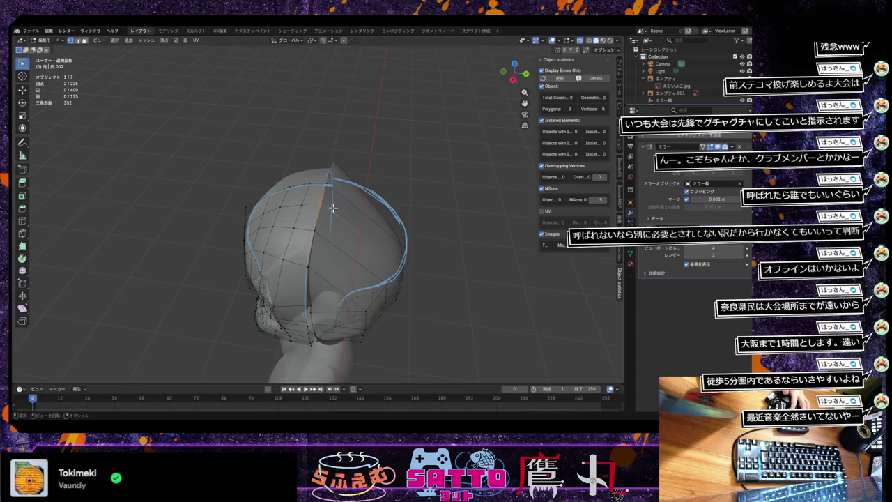
{"action": "key", "text": "m"}
{"action": "left_click", "coordinate": [330, 213]}
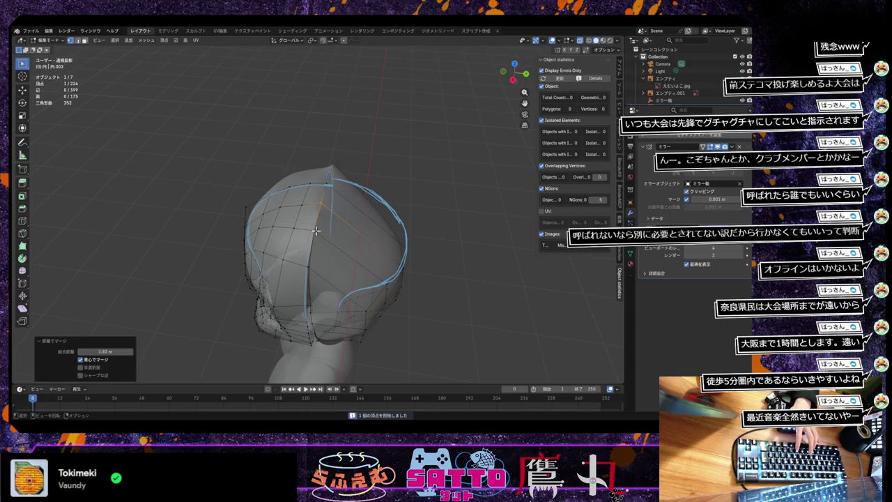
{"action": "key", "text": "m"}
{"action": "left_click", "coordinate": [325, 232]}
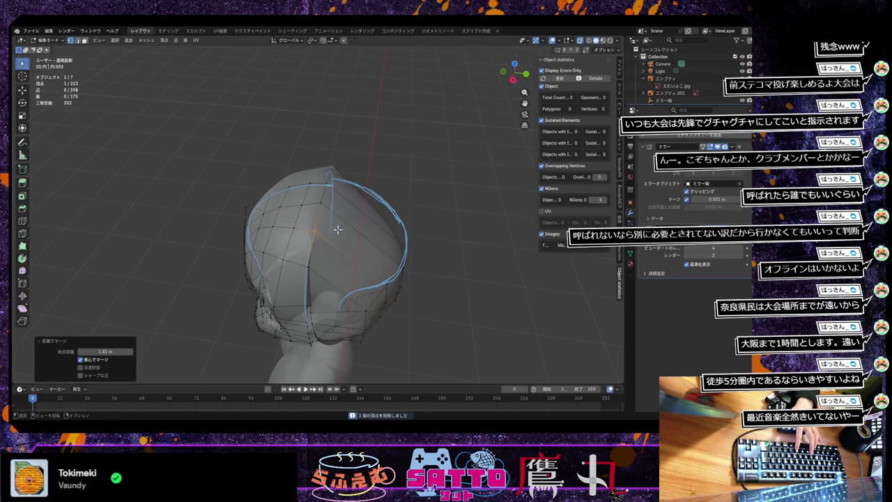
{"action": "left_click", "coordinate": [310, 271], "text": "shift"}
{"action": "key", "text": "m"}
{"action": "left_click", "coordinate": [315, 272]}
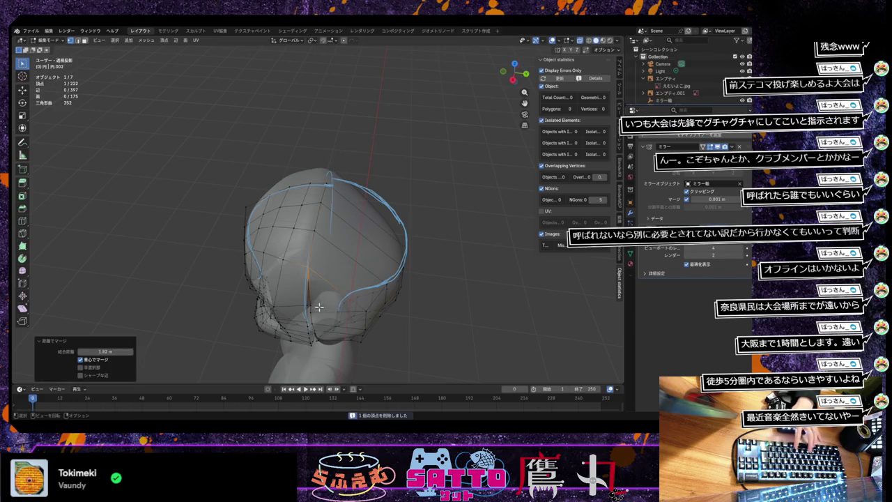
{"action": "mouse_move", "coordinate": [320, 304]}
{"action": "middle_mouse_down"}
{"action": "mouse_move", "coordinate": [319, 250]}
{"action": "mouse_move", "coordinate": [384, 262]}
{"action": "middle_mouse_up"}
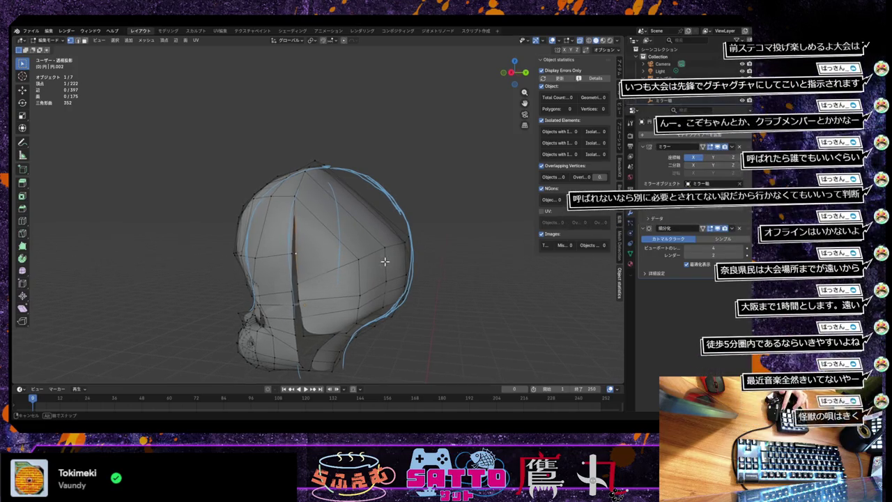
{"action": "middle_click_drag", "start_coordinate": [384, 262], "coordinate": [386, 260]}
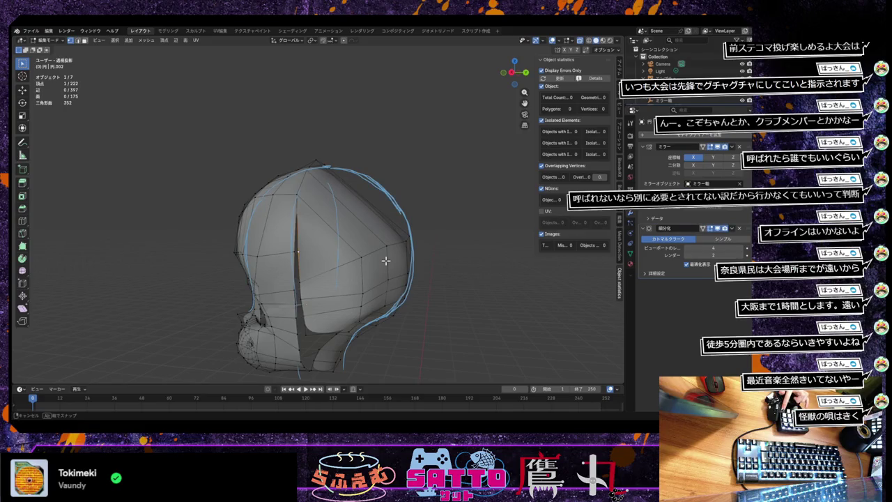
{"action": "middle_click_drag", "start_coordinate": [367, 261], "coordinate": [319, 256]}
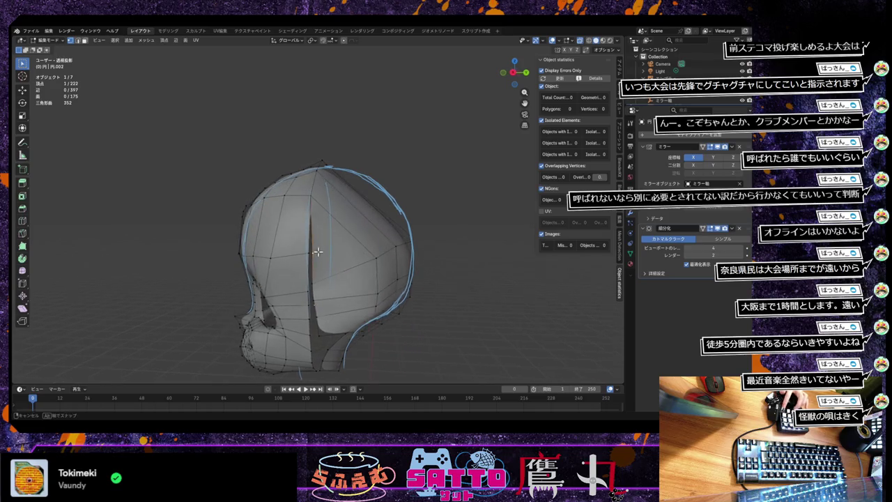
Move one seam vertex and merge it with its neighbour by distance.
{"action": "key", "text": "g"}
{"action": "left_click", "coordinate": [319, 254]}
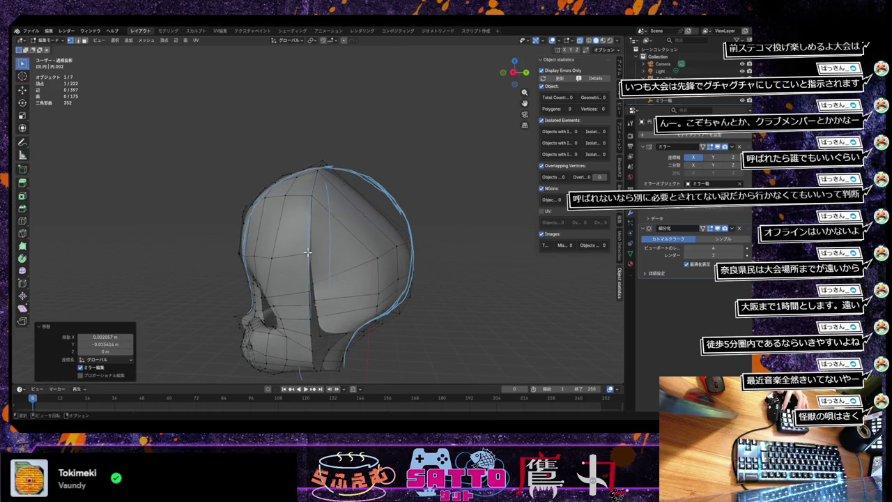
{"action": "left_click", "coordinate": [323, 257], "text": "shift"}
{"action": "key", "text": "m"}
{"action": "left_click", "coordinate": [323, 256]}
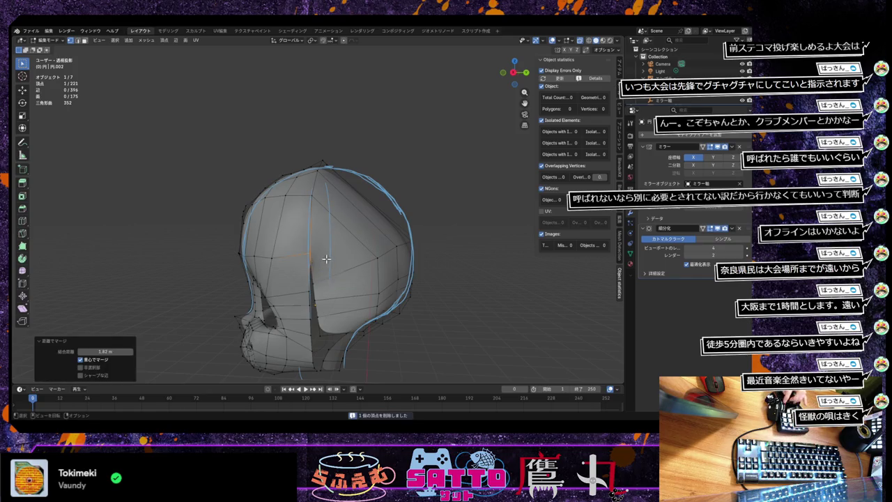
{"action": "mouse_move", "coordinate": [323, 257]}
{"action": "middle_mouse_down"}
{"action": "mouse_move", "coordinate": [358, 274]}
{"action": "mouse_move", "coordinate": [357, 283]}
{"action": "mouse_move", "coordinate": [374, 275]}
{"action": "middle_mouse_up"}
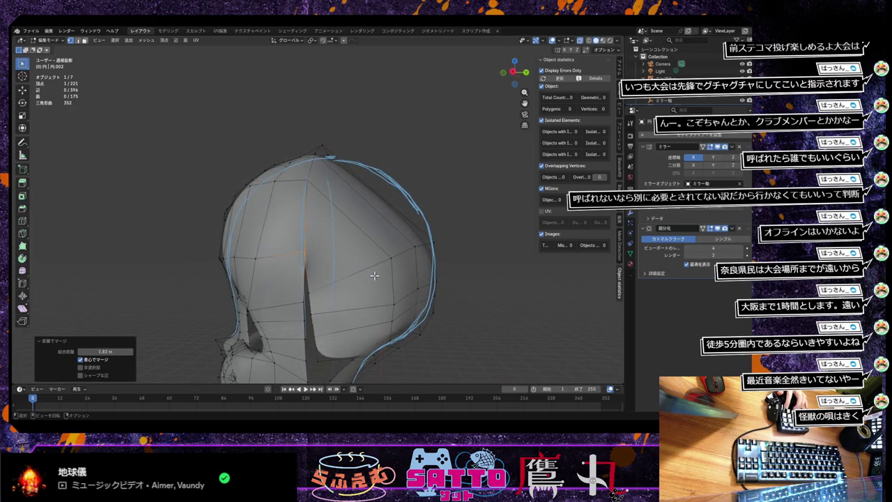
Lower the vertex at the seam's lower end in several small moves.
{"action": "left_click", "coordinate": [310, 292]}
{"action": "key", "text": "g"}
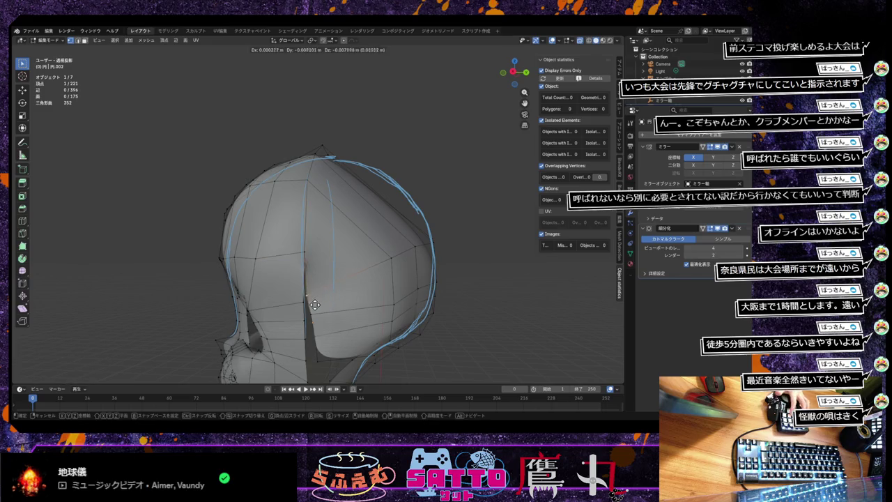
{"action": "left_click", "coordinate": [311, 314]}
{"action": "key", "text": "g"}
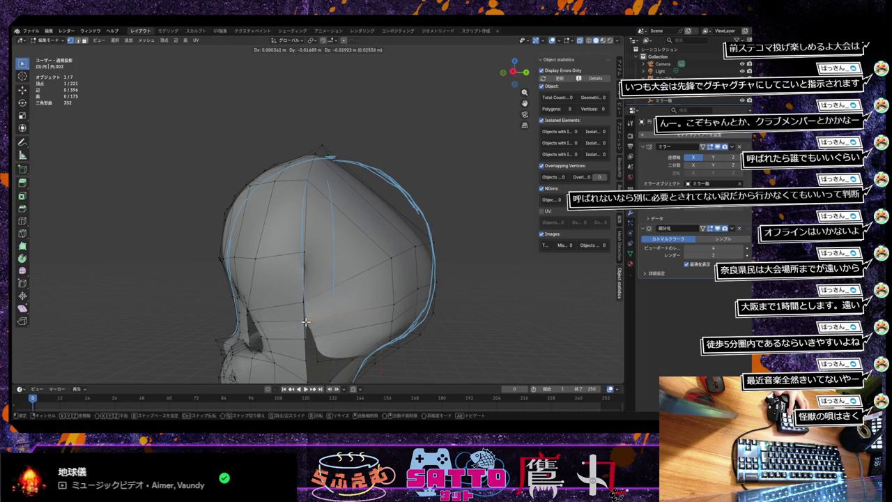
{"action": "left_click", "coordinate": [310, 324]}
{"action": "key", "text": "g"}
{"action": "left_click", "coordinate": [303, 340]}
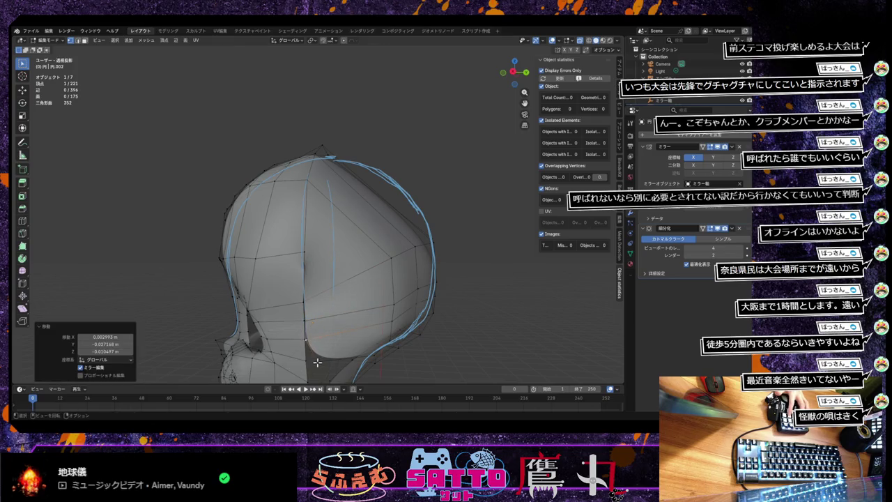
{"action": "key", "text": "g"}
{"action": "left_click", "coordinate": [309, 356]}
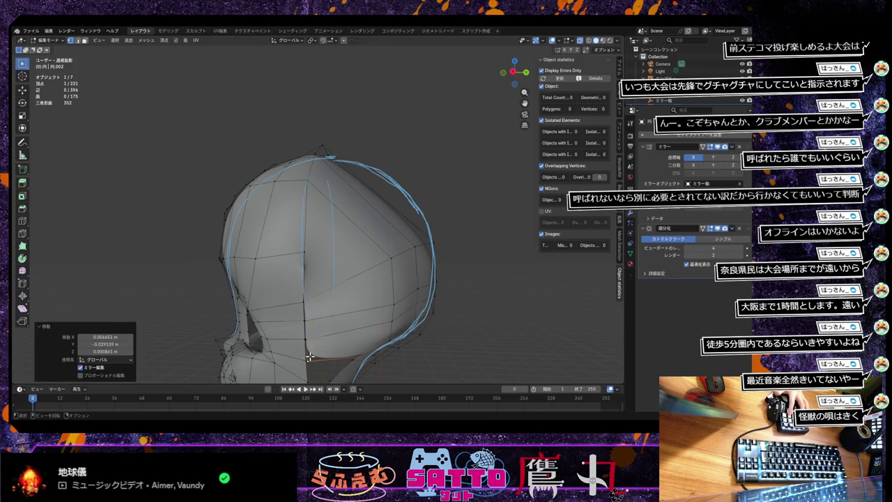
Merge two vertex pairs at the lower seam by distance.
{"action": "left_click", "coordinate": [312, 304]}
{"action": "key", "text": "m"}
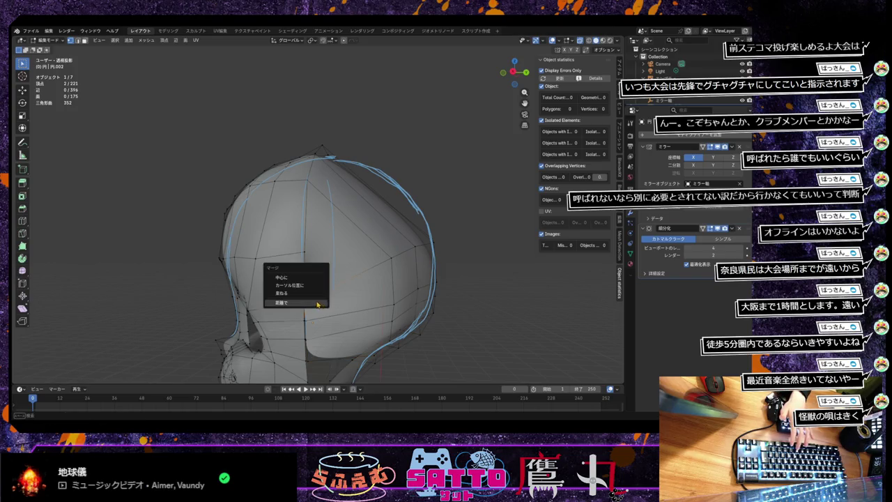
{"action": "left_click", "coordinate": [312, 302]}
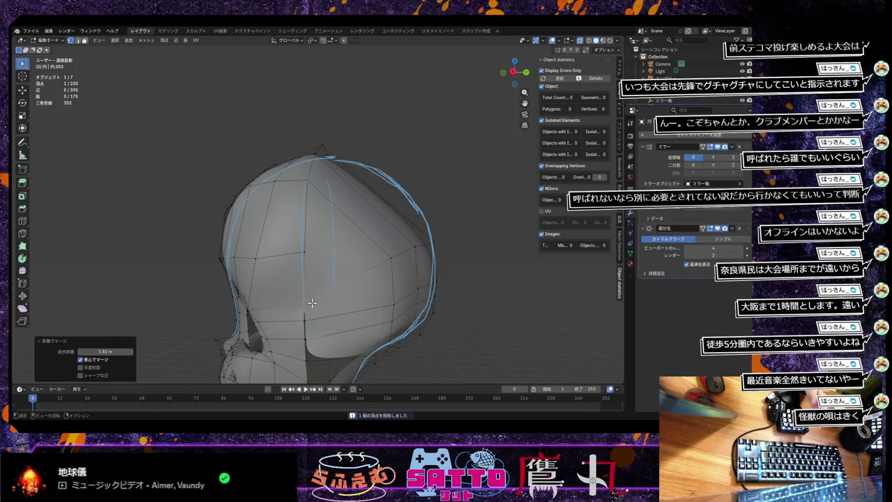
{"action": "left_click", "coordinate": [306, 322], "text": "shift"}
{"action": "key", "text": "m"}
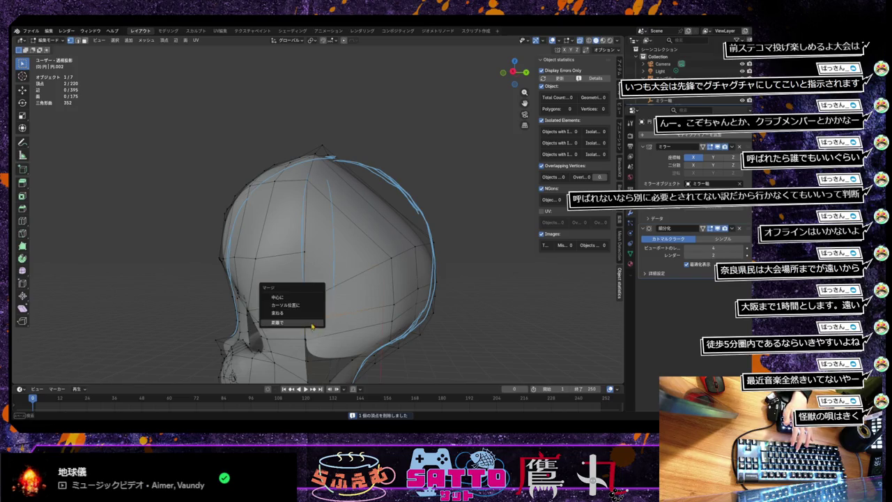
{"action": "left_click", "coordinate": [312, 322]}
Merge the final two vertex pairs, leaving the hair mesh at 217 vertices.
{"action": "left_click", "coordinate": [308, 341], "text": "shift"}
{"action": "key", "text": "m"}
{"action": "left_click", "coordinate": [306, 342]}
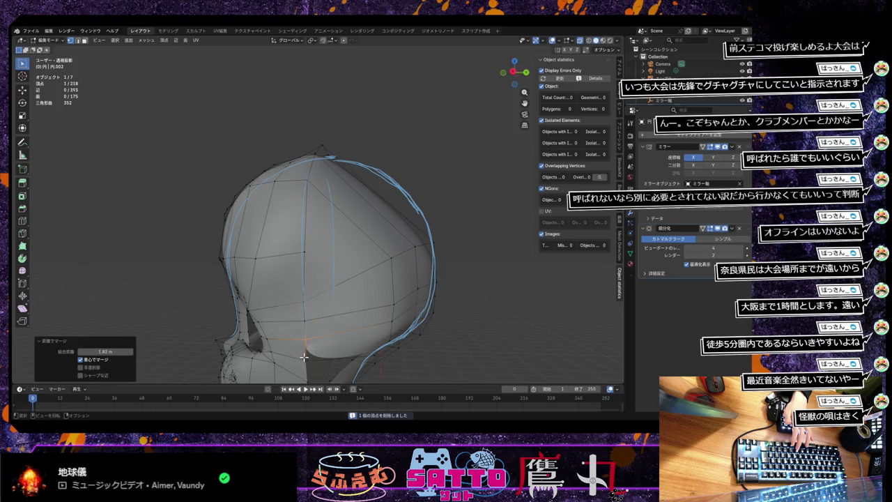
{"action": "key", "text": "m"}
{"action": "left_click", "coordinate": [303, 363]}
{"action": "scroll", "coordinate": [363, 337], "scroll_direction": "up", "scroll_amount": 1}
{"action": "scroll", "coordinate": [362, 337], "scroll_direction": "down", "scroll_amount": 1}
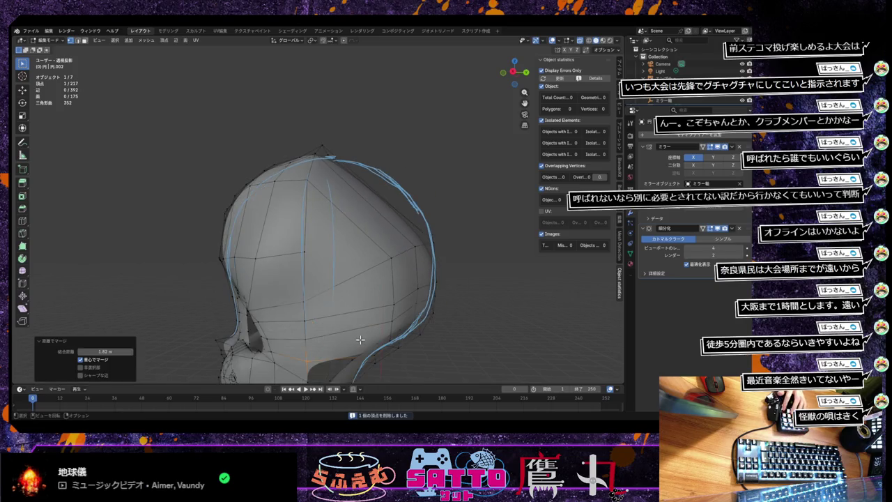
{"action": "scroll", "coordinate": [364, 336], "scroll_direction": "down", "scroll_amount": 1}
{"action": "mouse_move", "coordinate": [364, 335]}
{"action": "middle_mouse_down"}
{"action": "mouse_move", "coordinate": [340, 315]}
{"action": "mouse_move", "coordinate": [341, 284]}
{"action": "middle_mouse_up"}
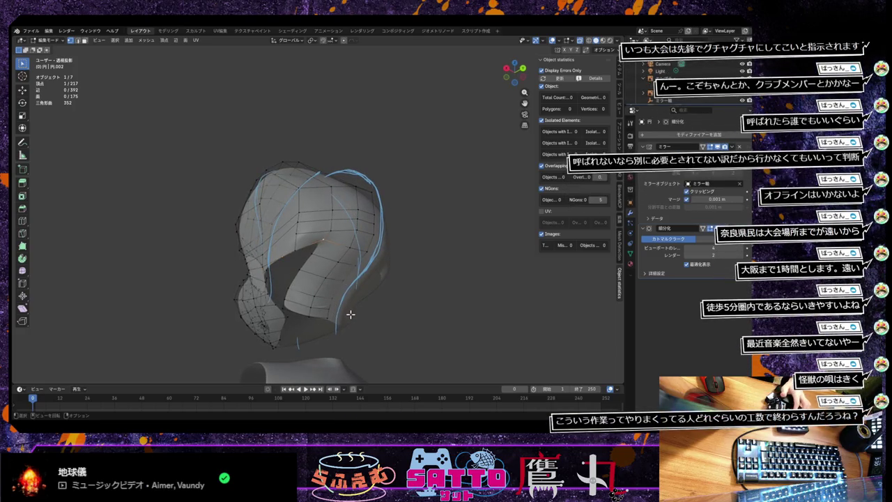
Lower the bottom-edge vertex along Z by about 0.03 m in two moves.
{"action": "key", "text": "g"}
{"action": "key", "text": "y"}
{"action": "key", "text": "z"}
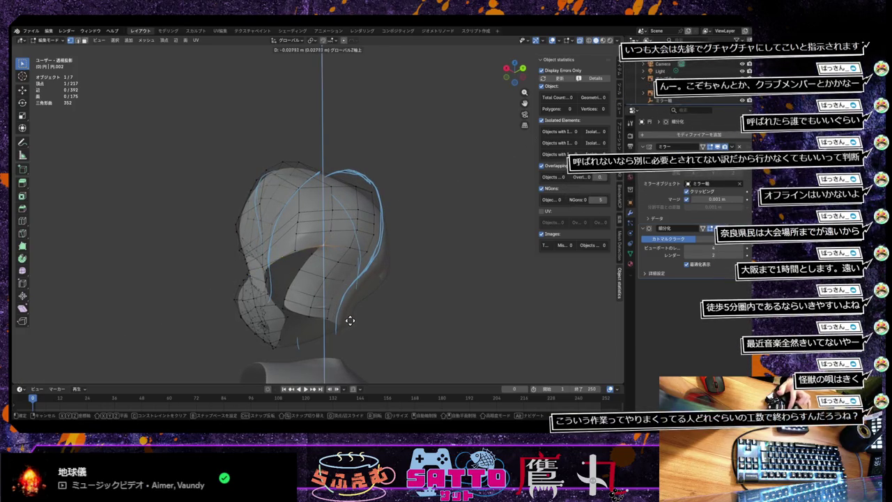
{"action": "left_click", "coordinate": [350, 320]}
{"action": "key", "text": "g"}
{"action": "key", "text": "z"}
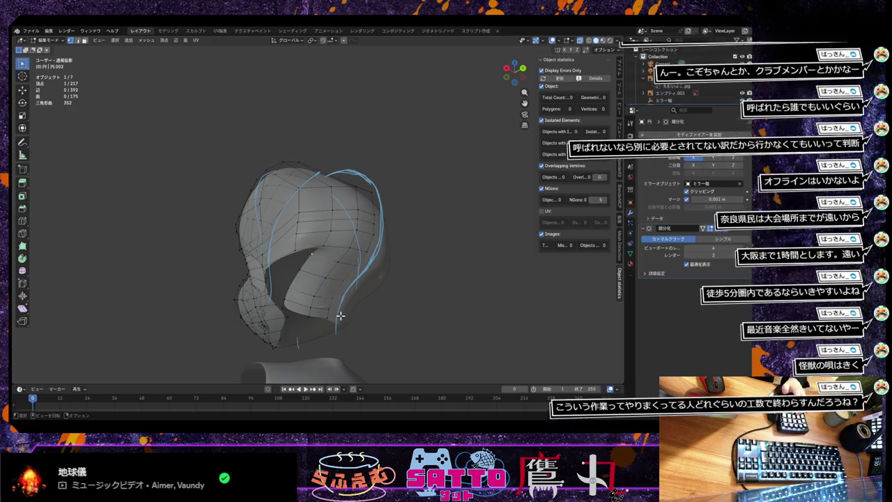
{"action": "left_click", "coordinate": [340, 319]}
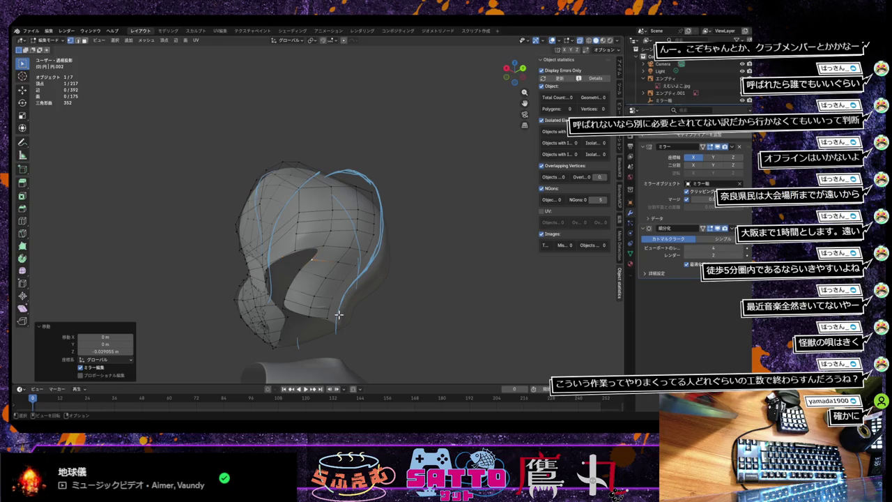
{"action": "mouse_move", "coordinate": [338, 315]}
{"action": "middle_mouse_down"}
{"action": "mouse_move", "coordinate": [424, 308]}
{"action": "mouse_move", "coordinate": [351, 324]}
{"action": "mouse_move", "coordinate": [383, 309]}
{"action": "mouse_move", "coordinate": [328, 331]}
{"action": "mouse_move", "coordinate": [378, 313]}
{"action": "middle_mouse_up"}
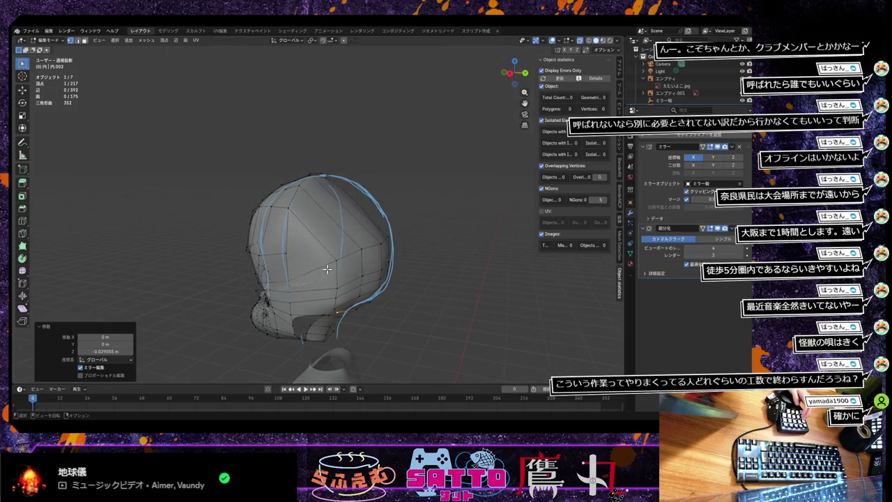
{"action": "key", "text": "ctrl+r"}
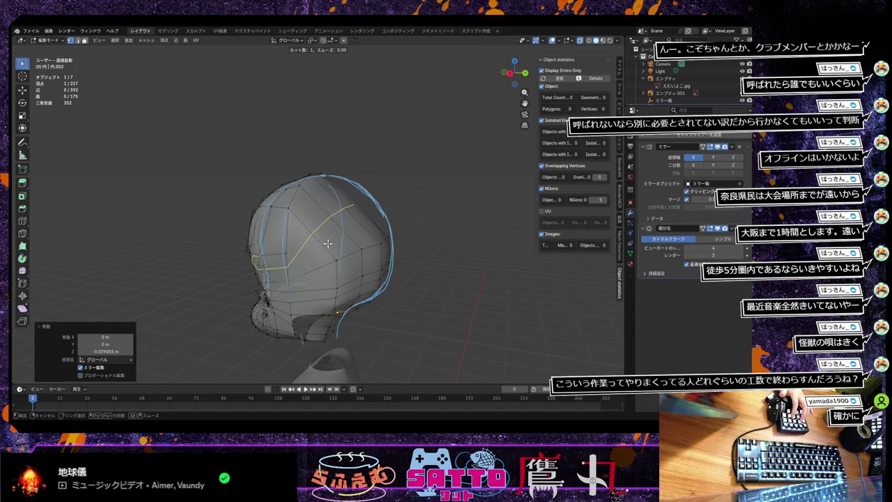
Add an unslid edge loop across the hair cap.
{"action": "left_click", "coordinate": [328, 243]}
{"action": "left_click", "coordinate": [328, 243]}
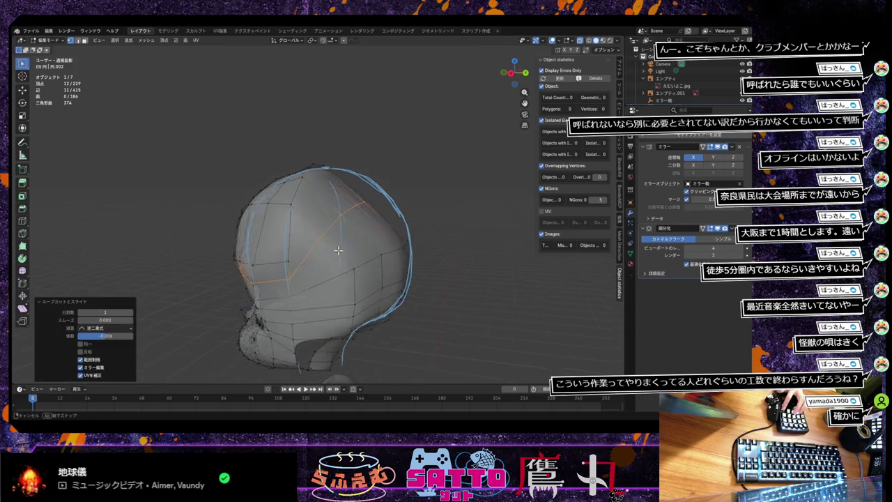
{"action": "middle_click_drag", "start_coordinate": [328, 244], "coordinate": [347, 255]}
In Right view, move a back-of-hair vertex onto the reference hair outline.
{"action": "left_click", "coordinate": [371, 202]}
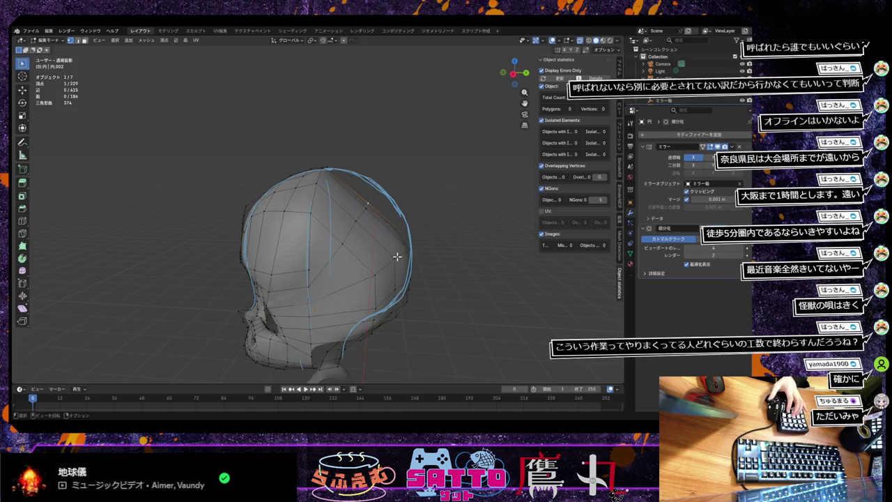
{"action": "key", "text": "KP_3"}
{"action": "key", "text": "g"}
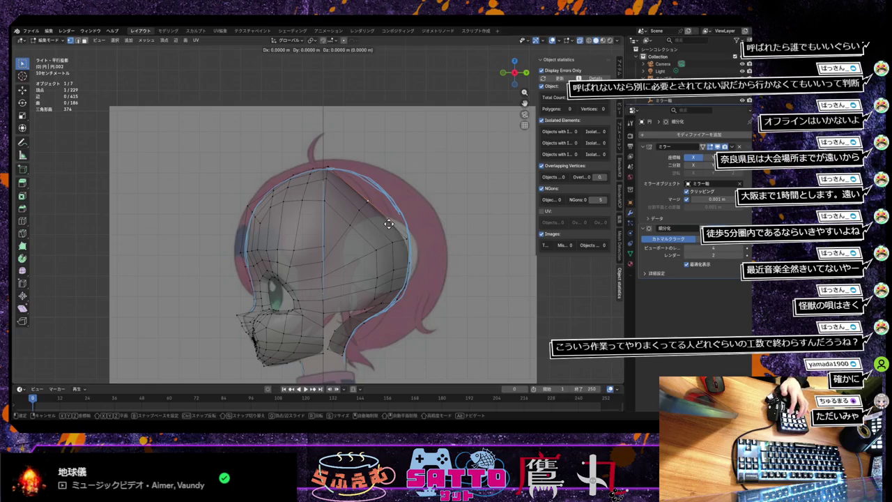
{"action": "left_click", "coordinate": [418, 201]}
{"action": "key", "text": "g"}
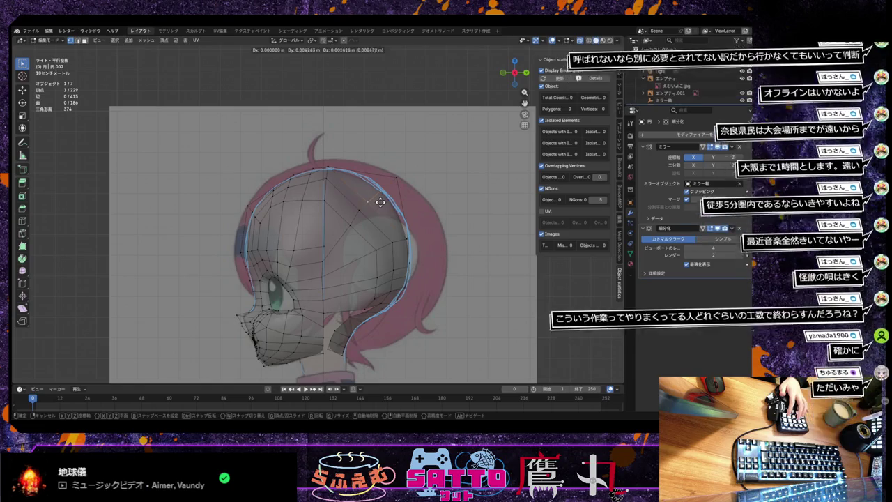
{"action": "left_click", "coordinate": [389, 198]}
{"action": "key", "text": "g"}
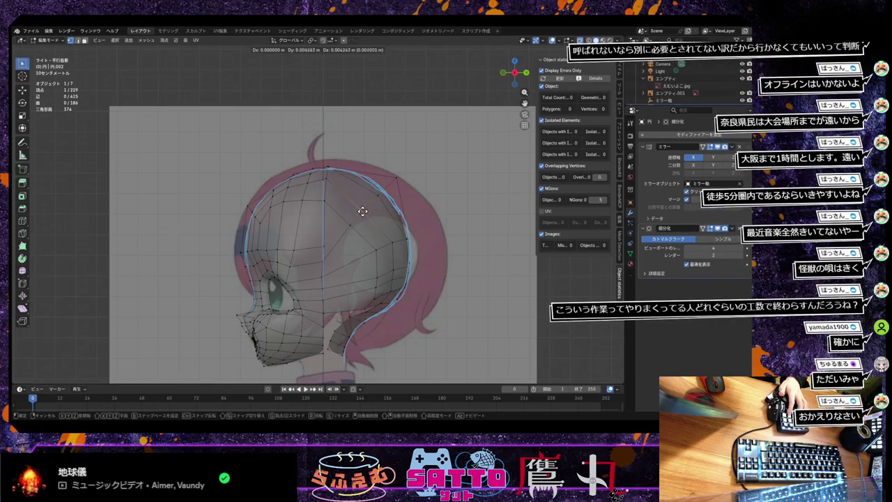
{"action": "left_click", "coordinate": [371, 203]}
{"action": "key", "text": "g"}
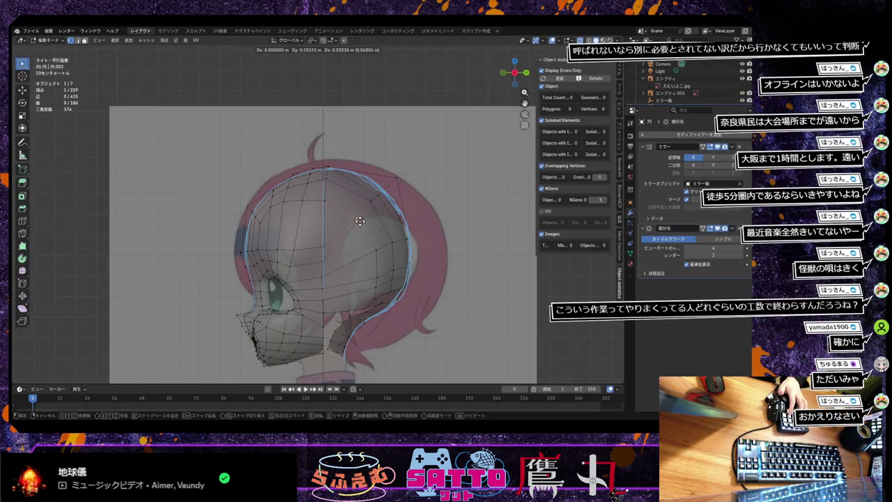
{"action": "left_click", "coordinate": [367, 217]}
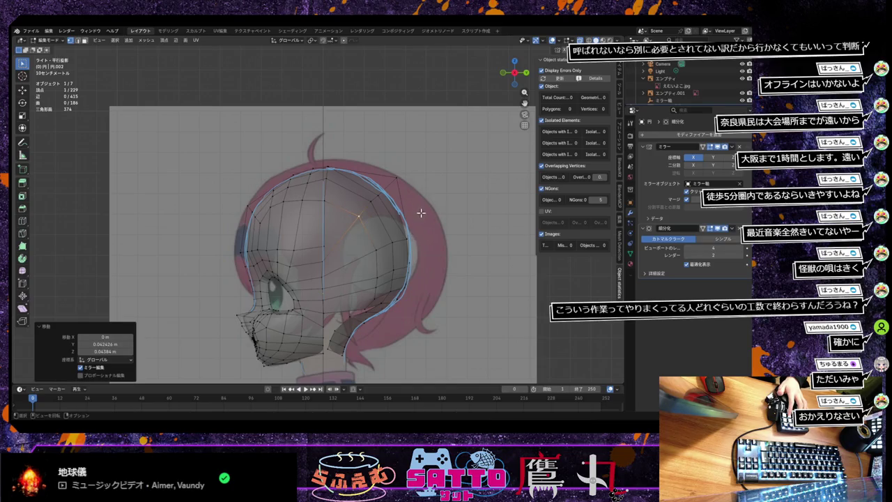
Move the next back vertices of the loop onto the side-view reference outline.
{"action": "mouse_move", "coordinate": [412, 221]}
{"action": "middle_mouse_down"}
{"action": "mouse_move", "coordinate": [354, 239]}
{"action": "mouse_move", "coordinate": [364, 239]}
{"action": "mouse_move", "coordinate": [361, 247]}
{"action": "mouse_move", "coordinate": [394, 240]}
{"action": "middle_mouse_up"}
{"action": "left_click", "coordinate": [385, 201]}
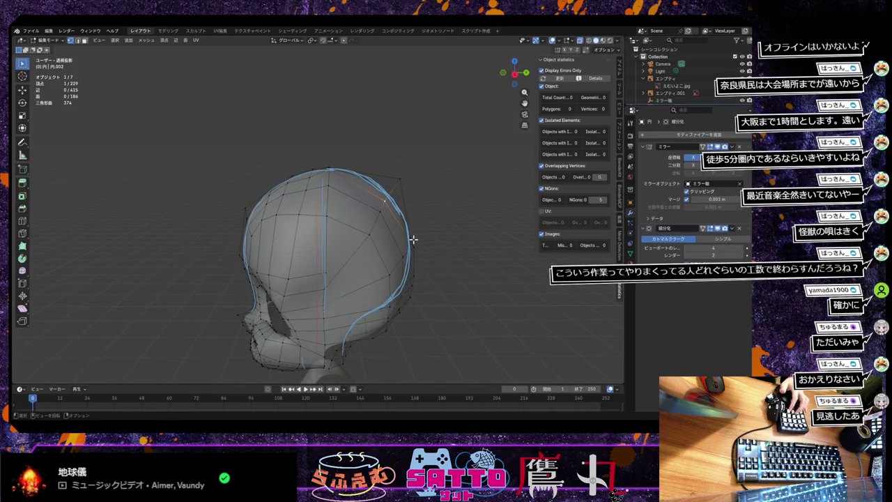
{"action": "key", "text": "KP_3"}
{"action": "key", "text": "g"}
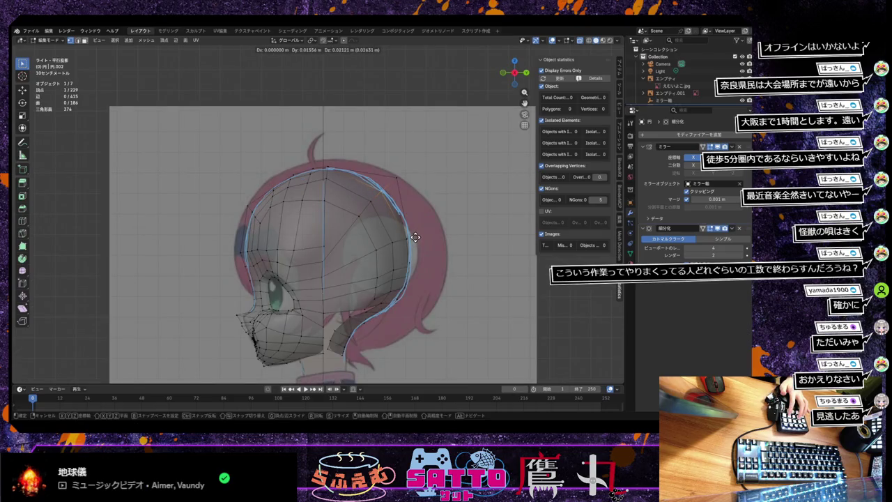
{"action": "left_click", "coordinate": [415, 236]}
{"action": "left_click", "coordinate": [396, 177]}
{"action": "left_click", "coordinate": [393, 182]}
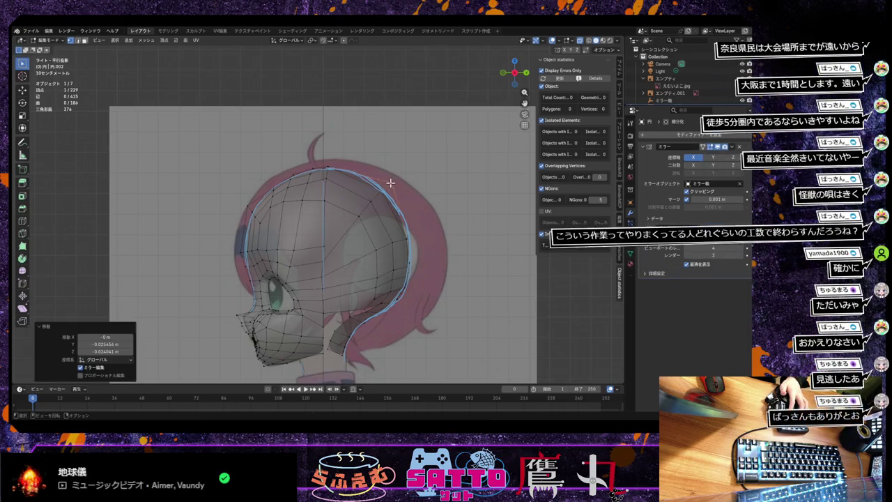
{"action": "key", "text": "g"}
{"action": "left_click", "coordinate": [376, 199]}
Adjust the remaining outline vertices, lowering one, to match the reference silhouette.
{"action": "left_click", "coordinate": [362, 219]}
{"action": "key", "text": "g"}
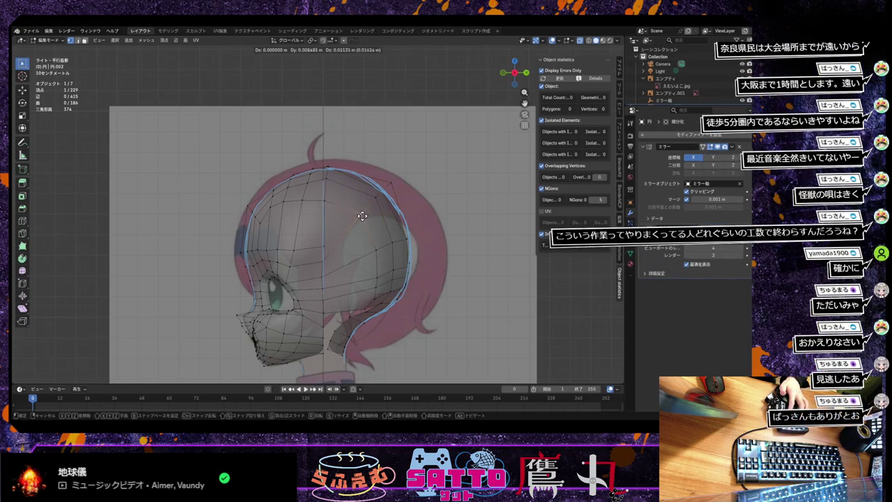
{"action": "left_click", "coordinate": [366, 212]}
{"action": "key", "text": "g"}
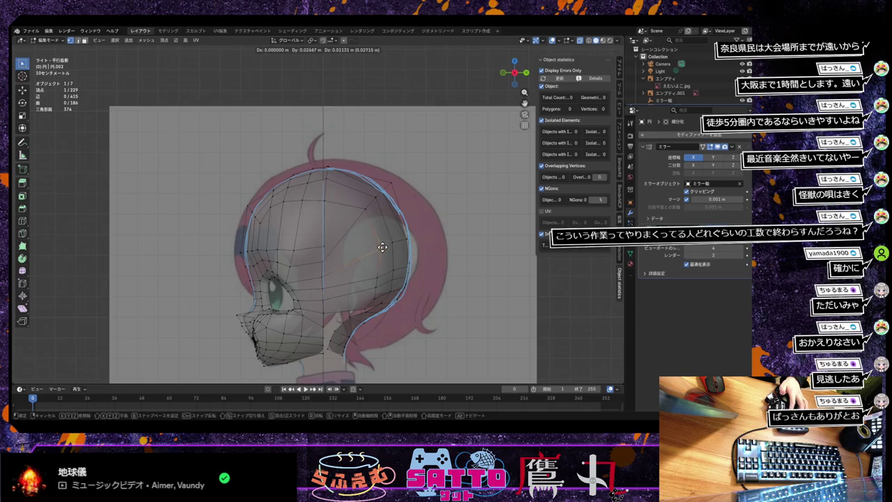
{"action": "left_click", "coordinate": [381, 247]}
{"action": "left_click", "coordinate": [388, 190]}
{"action": "key", "text": "g"}
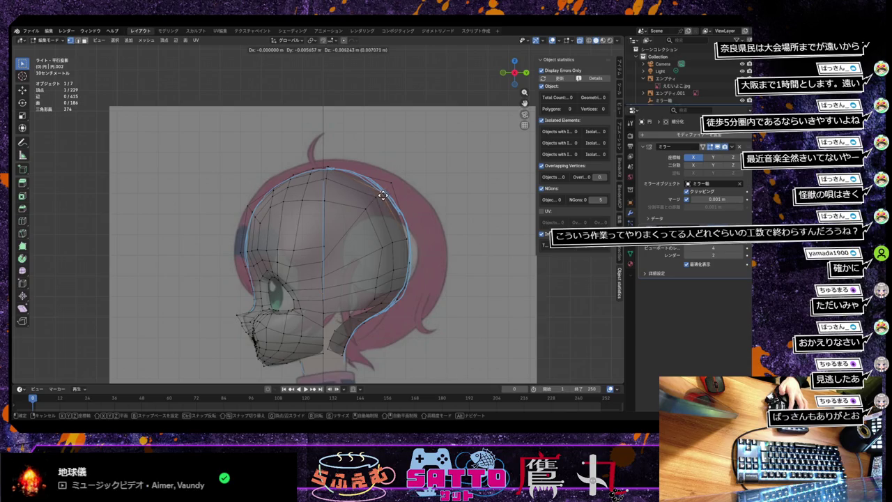
{"action": "left_click", "coordinate": [382, 195]}
{"action": "key", "text": "g"}
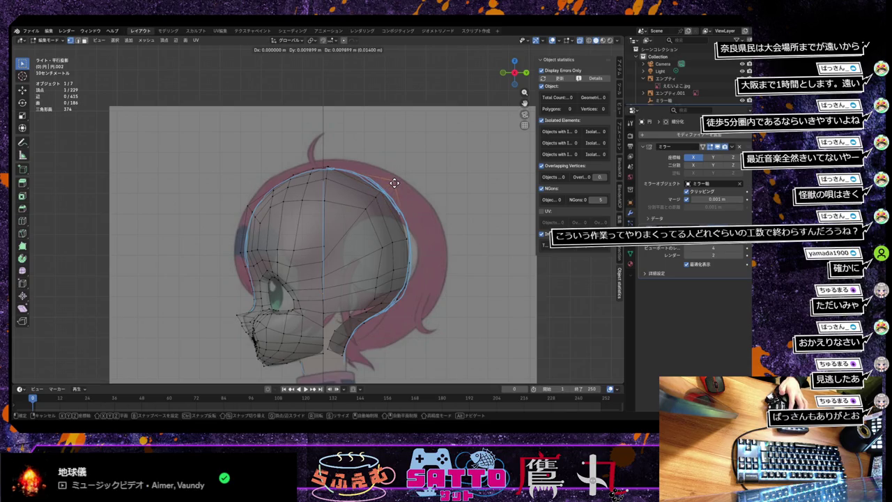
{"action": "left_click", "coordinate": [394, 182]}
{"action": "mouse_move", "coordinate": [394, 182]}
{"action": "middle_mouse_down"}
{"action": "mouse_move", "coordinate": [342, 244]}
{"action": "mouse_move", "coordinate": [328, 229]}
{"action": "mouse_move", "coordinate": [317, 348]}
{"action": "mouse_move", "coordinate": [360, 342]}
{"action": "middle_mouse_up"}
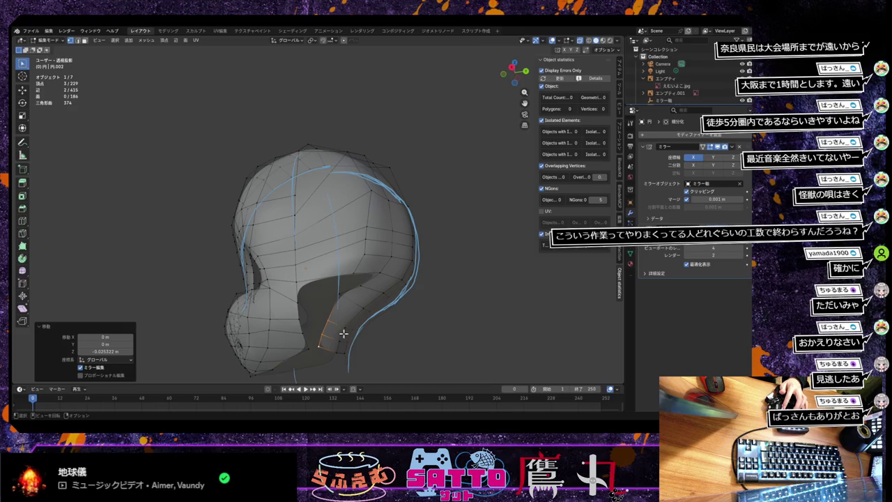
Move a small patch of the hair's lower edge, checked from a front view.
{"action": "left_click_drag", "start_coordinate": [324, 320], "coordinate": [358, 362]}
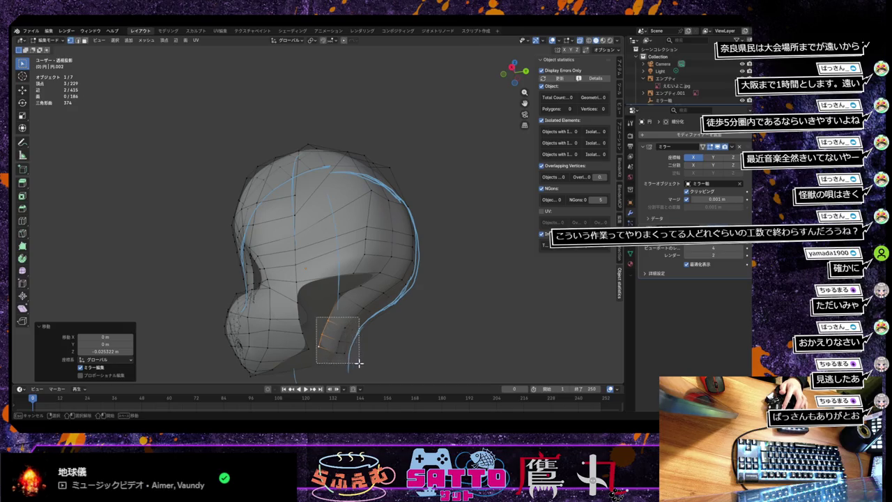
{"action": "mouse_move", "coordinate": [358, 363]}
{"action": "middle_mouse_down"}
{"action": "mouse_move", "coordinate": [339, 361]}
{"action": "mouse_move", "coordinate": [348, 342]}
{"action": "mouse_move", "coordinate": [363, 348]}
{"action": "mouse_move", "coordinate": [324, 350]}
{"action": "middle_mouse_up"}
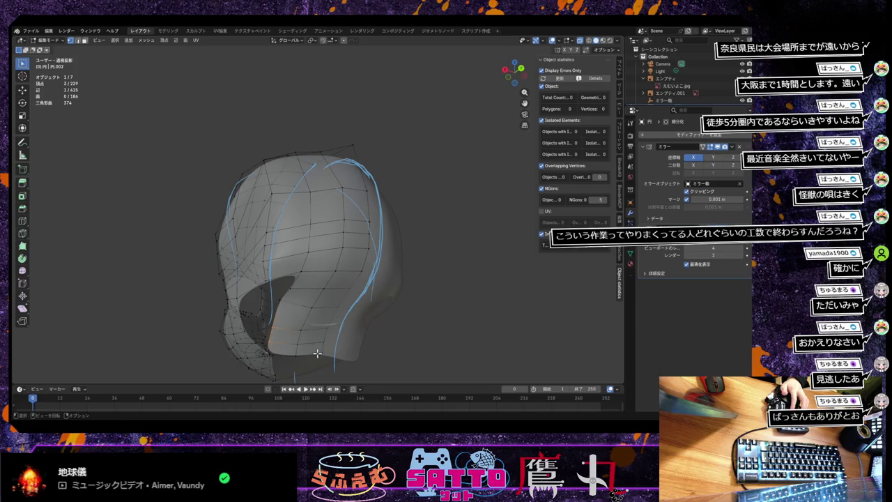
{"action": "middle_click_drag", "start_coordinate": [314, 353], "coordinate": [328, 348]}
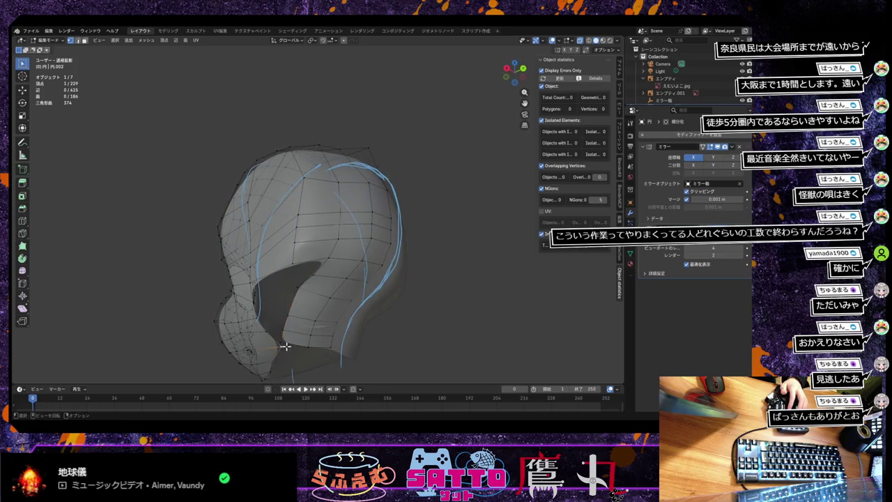
{"action": "mouse_move", "coordinate": [296, 317]}
{"action": "middle_mouse_down"}
{"action": "mouse_move", "coordinate": [306, 351]}
{"action": "mouse_move", "coordinate": [299, 348]}
{"action": "middle_mouse_up"}
{"action": "key", "text": "g"}
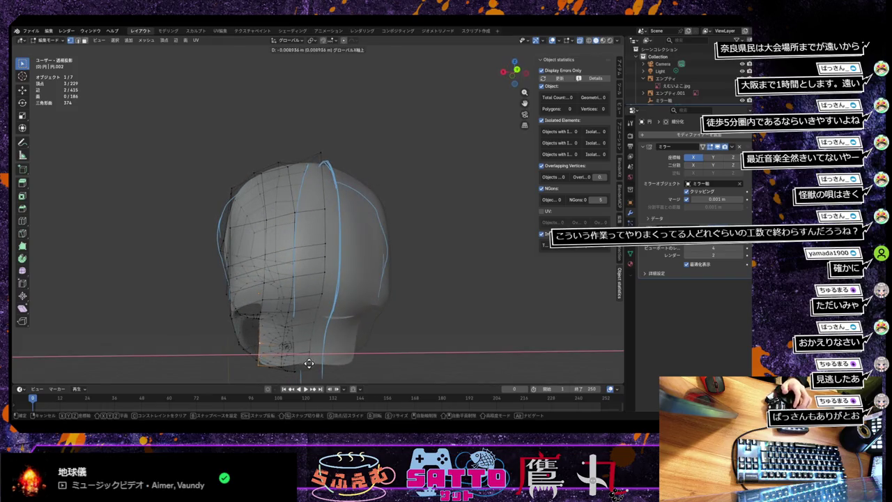
{"action": "left_click", "coordinate": [310, 361]}
Move a lower-edge vertex along the Y axis, then along Z.
{"action": "middle_click_drag", "start_coordinate": [310, 362], "coordinate": [379, 334]}
{"action": "left_click", "coordinate": [327, 298]}
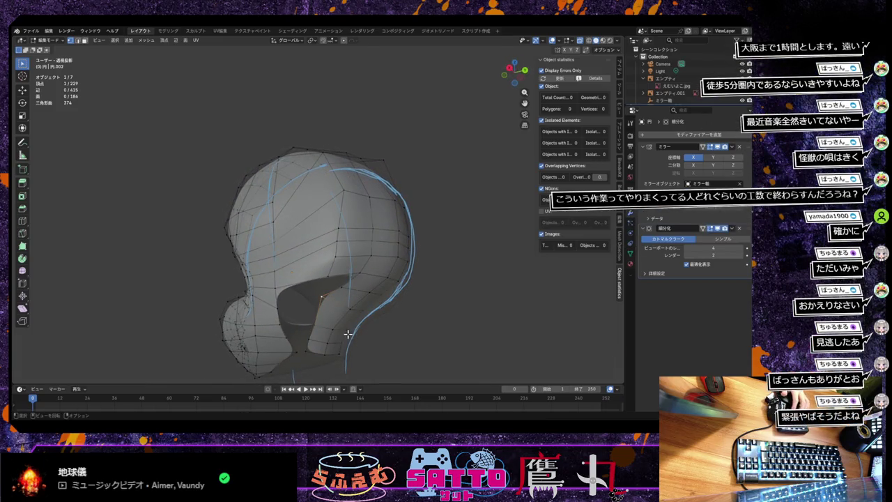
{"action": "key", "text": "g"}
{"action": "key", "text": "y"}
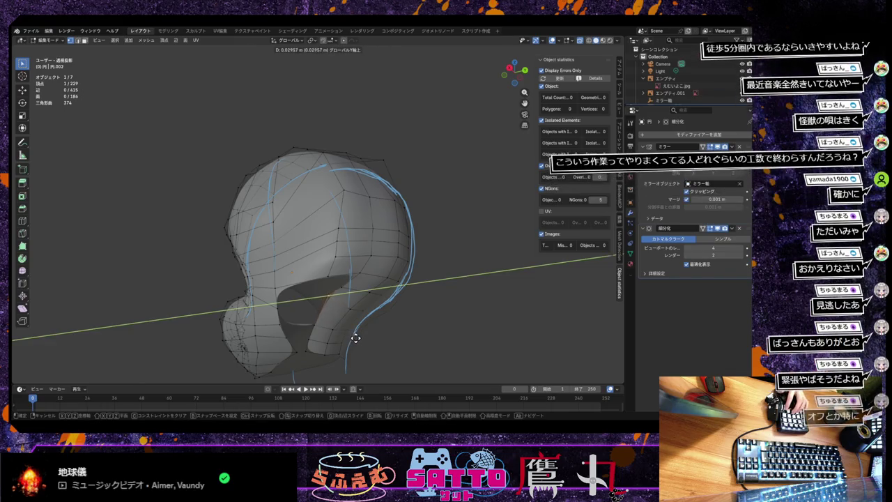
{"action": "left_click", "coordinate": [353, 338]}
{"action": "key", "text": "g"}
{"action": "key", "text": "z"}
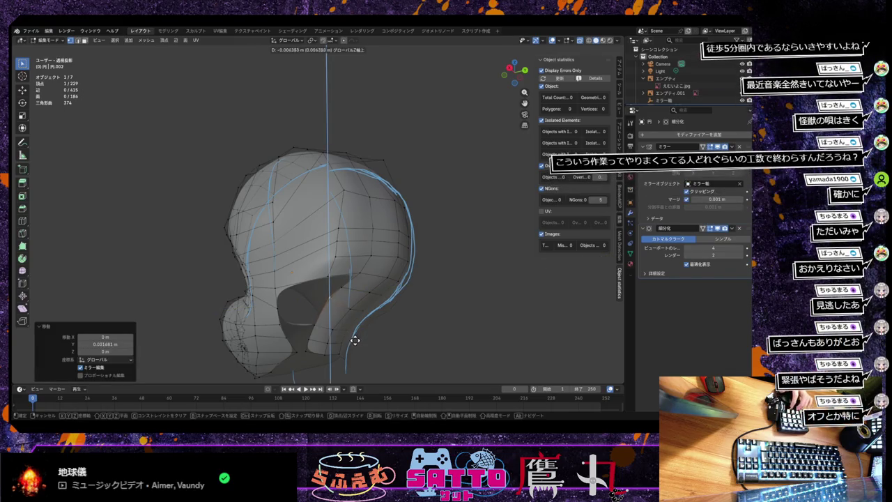
{"action": "left_click", "coordinate": [353, 346]}
Lower two lower-edge vertices along the Z axis.
{"action": "mouse_move", "coordinate": [354, 346]}
{"action": "middle_mouse_down"}
{"action": "mouse_move", "coordinate": [329, 342]}
{"action": "mouse_move", "coordinate": [337, 334]}
{"action": "middle_mouse_up"}
{"action": "mouse_move", "coordinate": [333, 344]}
{"action": "middle_mouse_down"}
{"action": "mouse_move", "coordinate": [353, 354]}
{"action": "mouse_move", "coordinate": [364, 348]}
{"action": "mouse_move", "coordinate": [334, 354]}
{"action": "middle_mouse_up"}
{"action": "left_click", "coordinate": [336, 351], "text": "shift"}
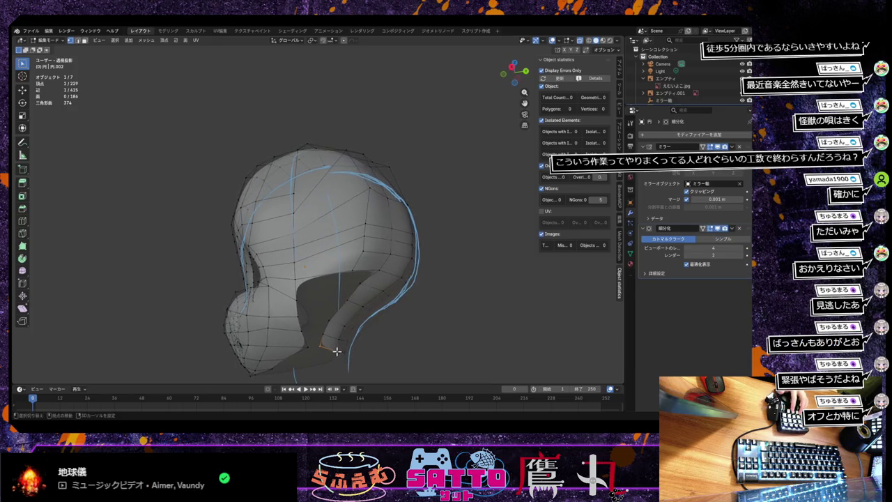
{"action": "key", "text": "g"}
{"action": "key", "text": "y"}
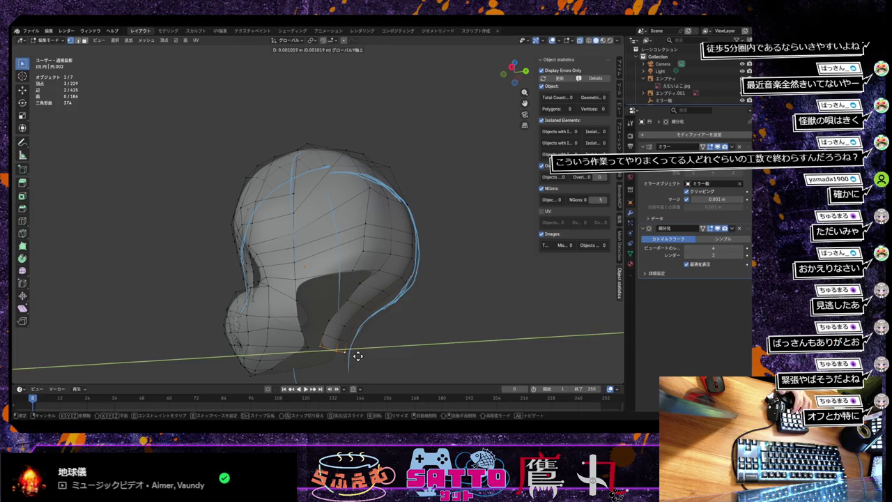
{"action": "key", "text": "z"}
{"action": "left_click", "coordinate": [355, 368]}
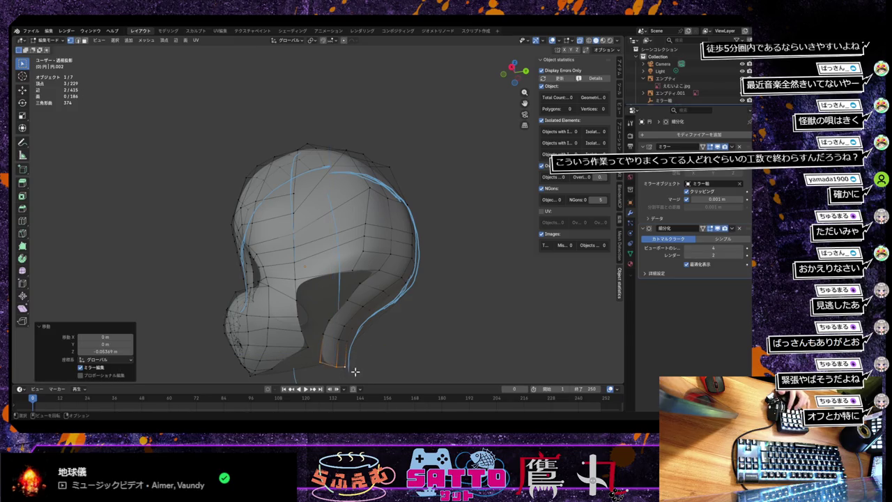
Slide face-opening rim vertices along their edges, one by a factor of 0.443.
{"action": "middle_click_drag", "start_coordinate": [355, 370], "coordinate": [344, 375]}
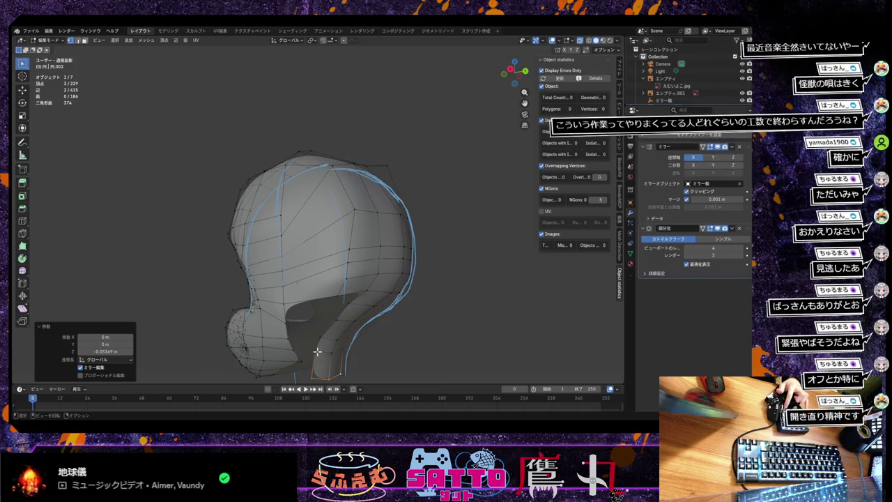
{"action": "left_click", "coordinate": [331, 360]}
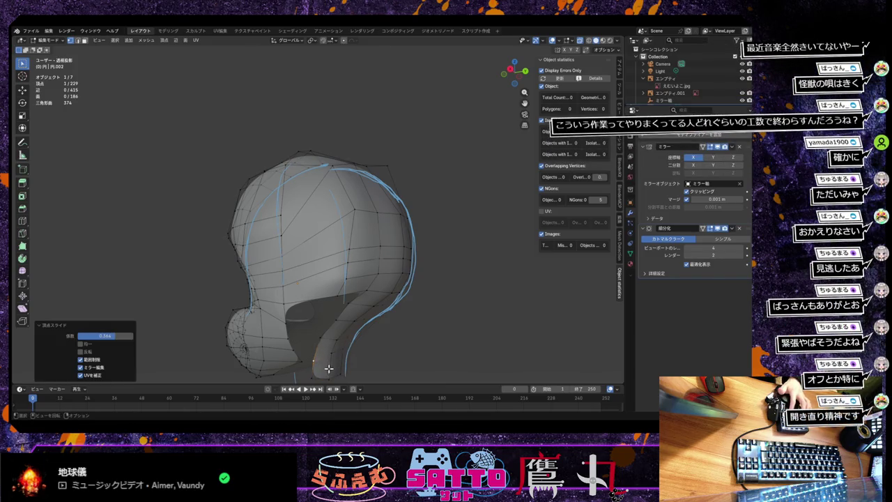
{"action": "key", "text": "g"}
{"action": "key", "text": "g"}
{"action": "left_click", "coordinate": [319, 347]}
{"action": "key", "text": "g"}
{"action": "key", "text": "g"}
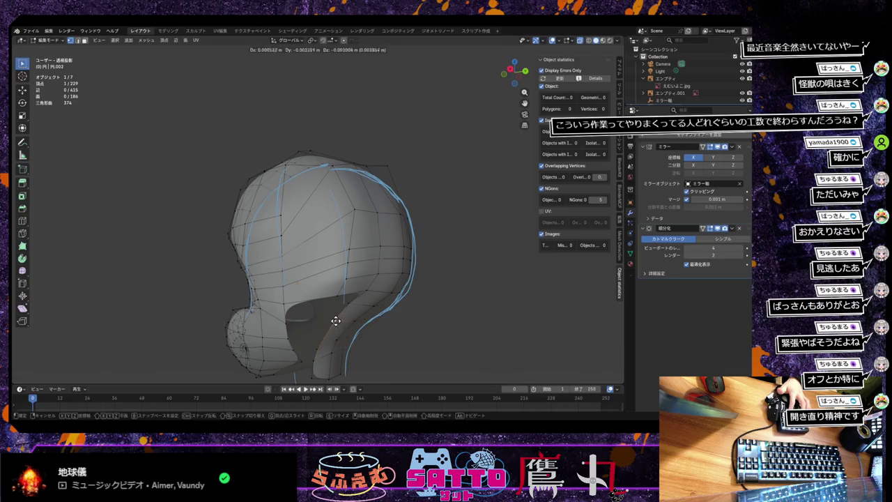
{"action": "left_click", "coordinate": [341, 319]}
{"action": "left_click", "coordinate": [345, 306]}
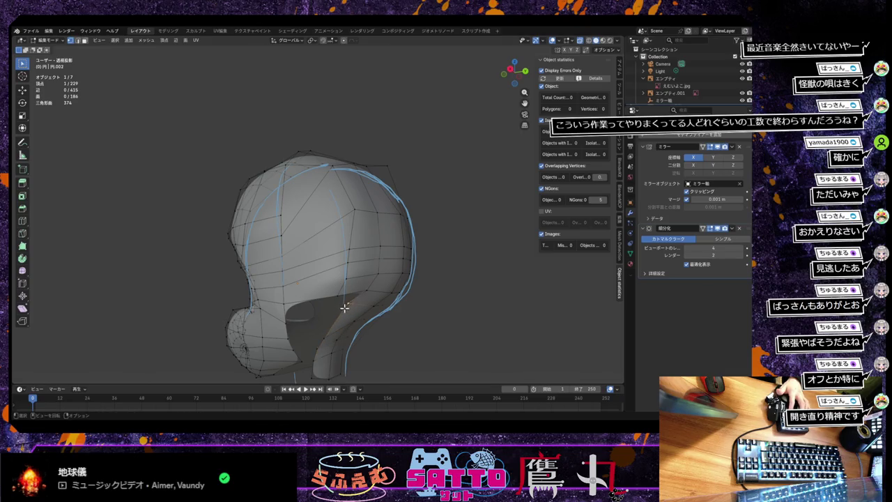
{"action": "key", "text": "g"}
{"action": "key", "text": "g"}
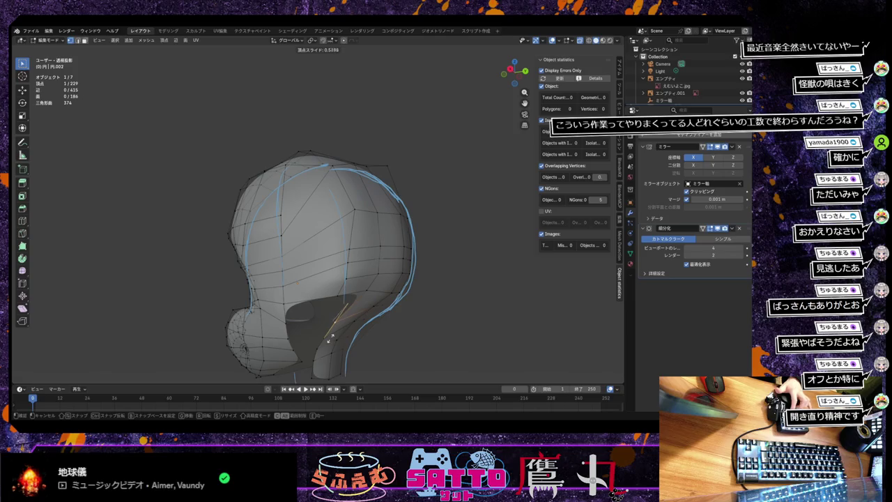
{"action": "left_click", "coordinate": [332, 338]}
{"action": "mouse_move", "coordinate": [332, 338]}
{"action": "middle_mouse_down"}
{"action": "mouse_move", "coordinate": [315, 329]}
{"action": "mouse_move", "coordinate": [334, 340]}
{"action": "mouse_move", "coordinate": [337, 324]}
{"action": "middle_mouse_up"}
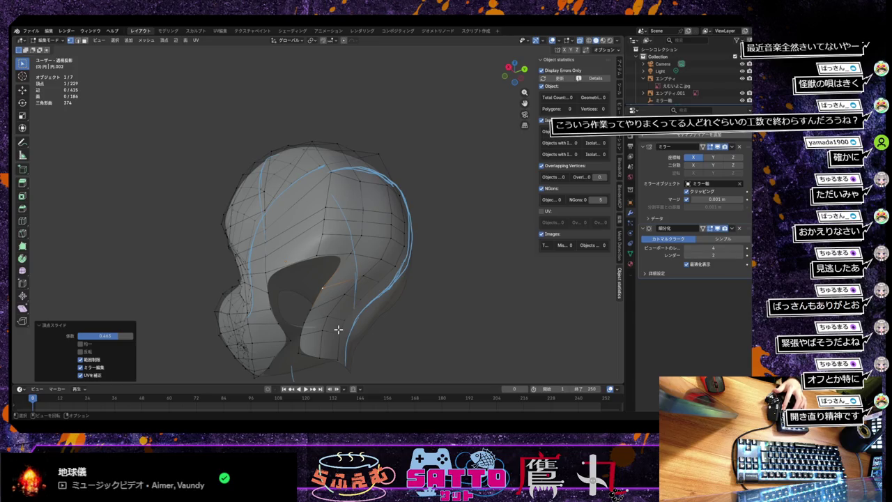
{"action": "left_click", "coordinate": [323, 287]}
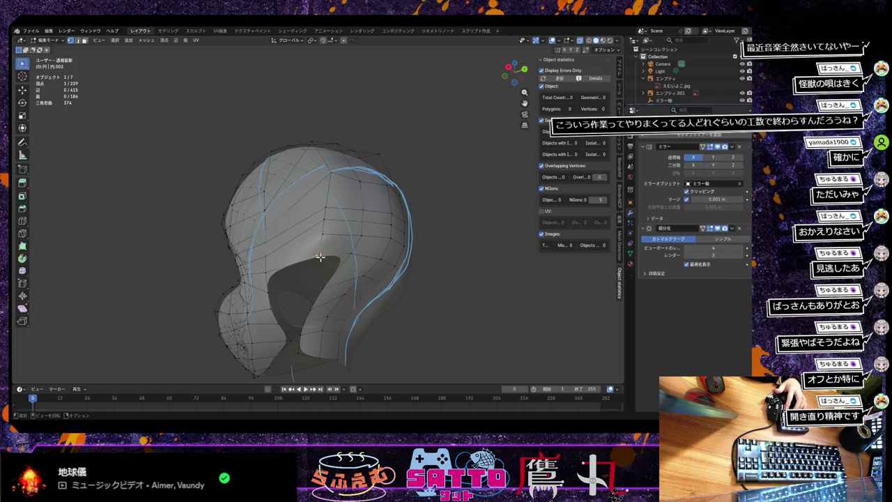
Extrude a chain of three new vertices down across the face opening.
{"action": "key", "text": "e"}
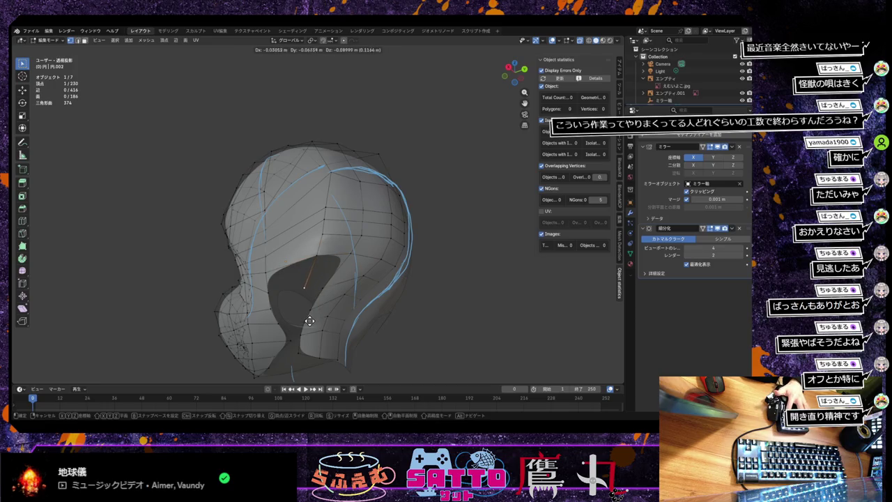
{"action": "left_click", "coordinate": [308, 324]}
{"action": "key", "text": "e"}
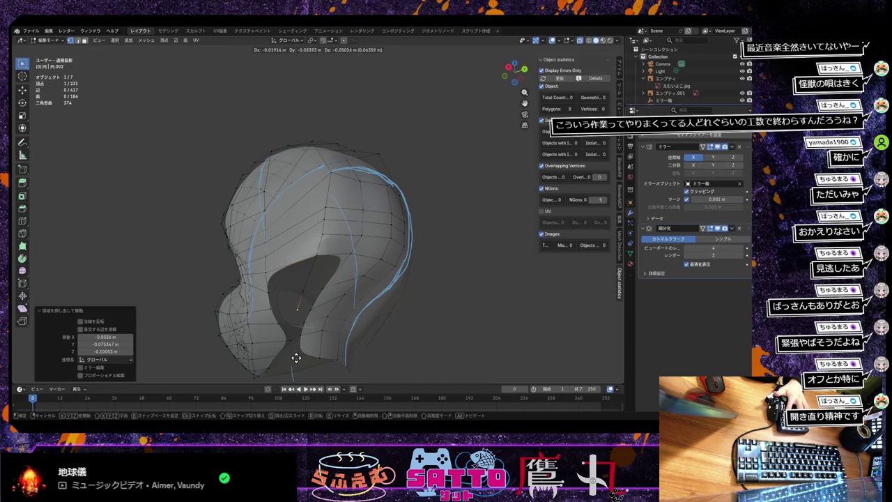
{"action": "left_click", "coordinate": [293, 377]}
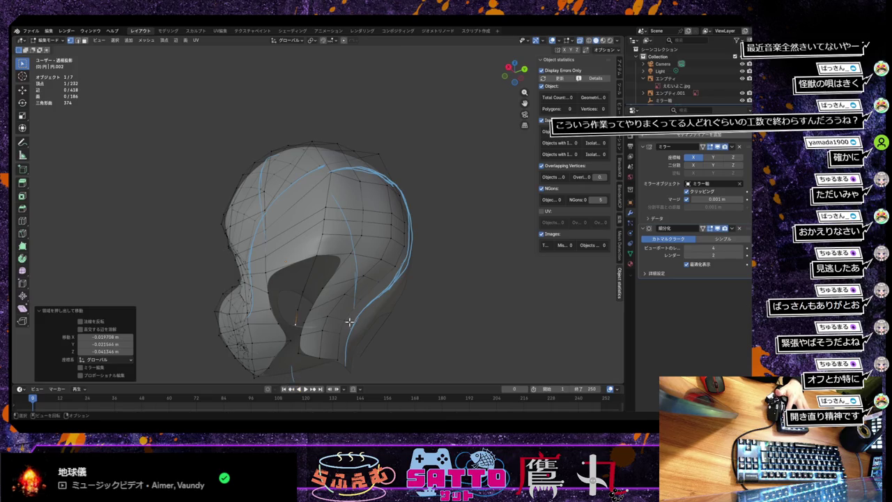
{"action": "key", "text": "e"}
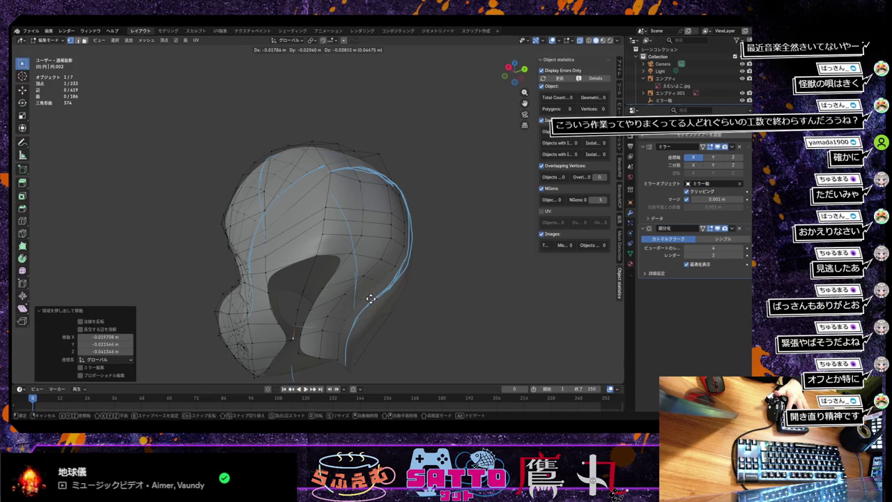
{"action": "left_click", "coordinate": [372, 314]}
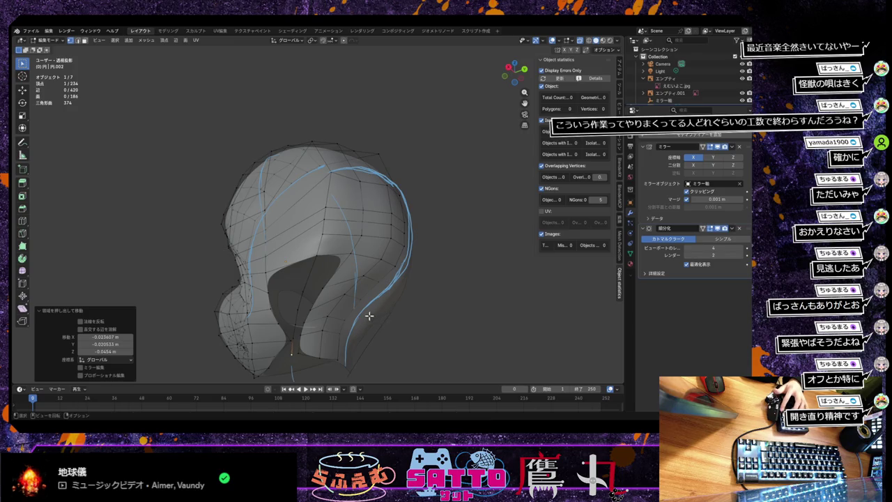
{"action": "middle_click_drag", "start_coordinate": [369, 315], "coordinate": [352, 303]}
Connect the new vertices to the hair rim with edges.
{"action": "left_click", "coordinate": [335, 297]}
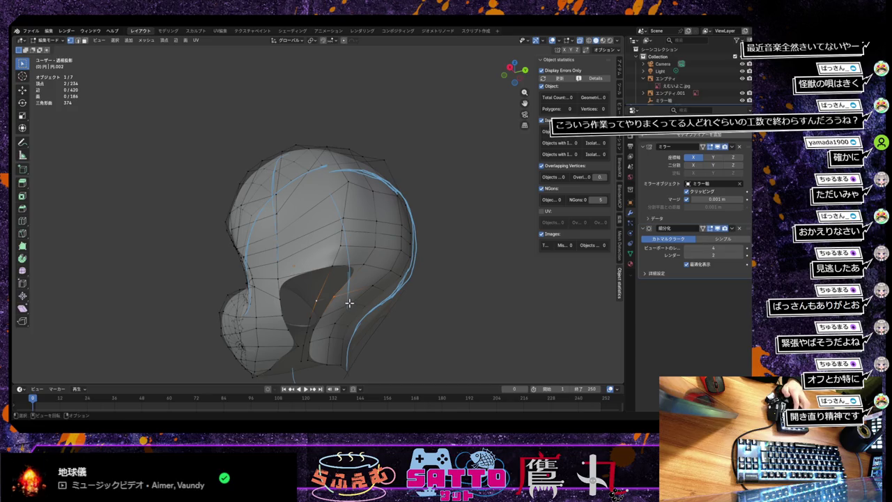
{"action": "key", "text": "f"}
{"action": "left_click", "coordinate": [319, 317]}
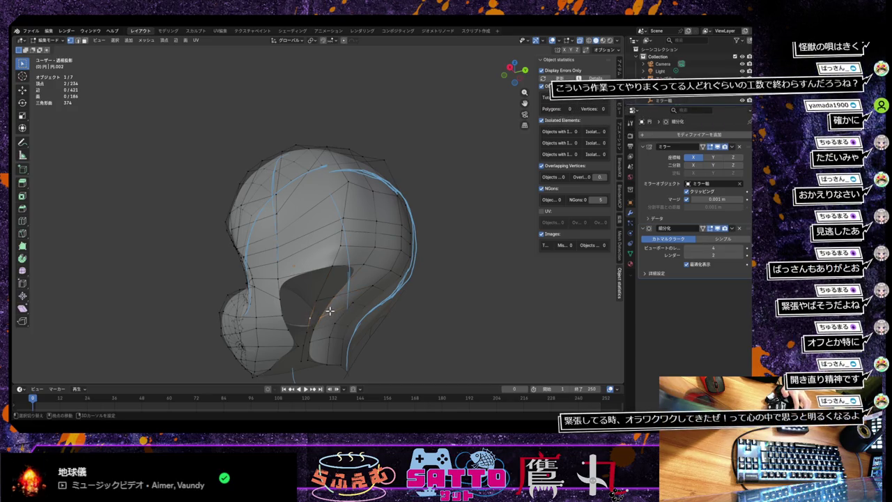
{"action": "key", "text": "f"}
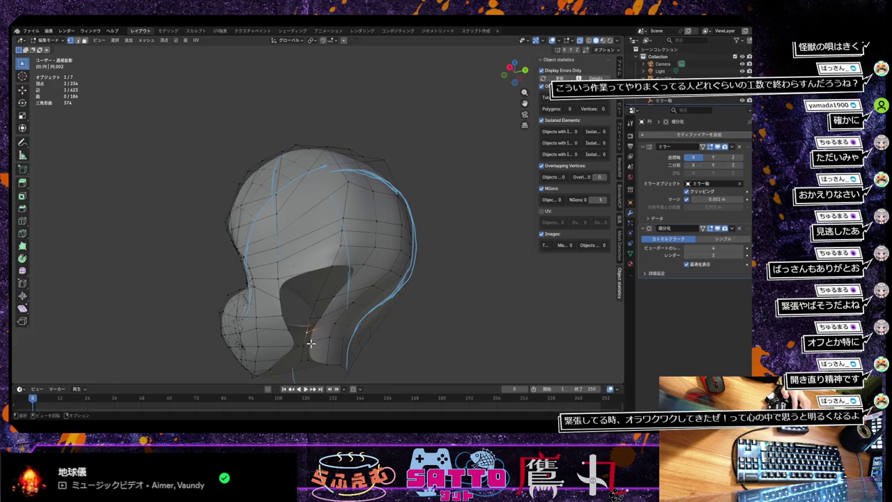
{"action": "key", "text": "f"}
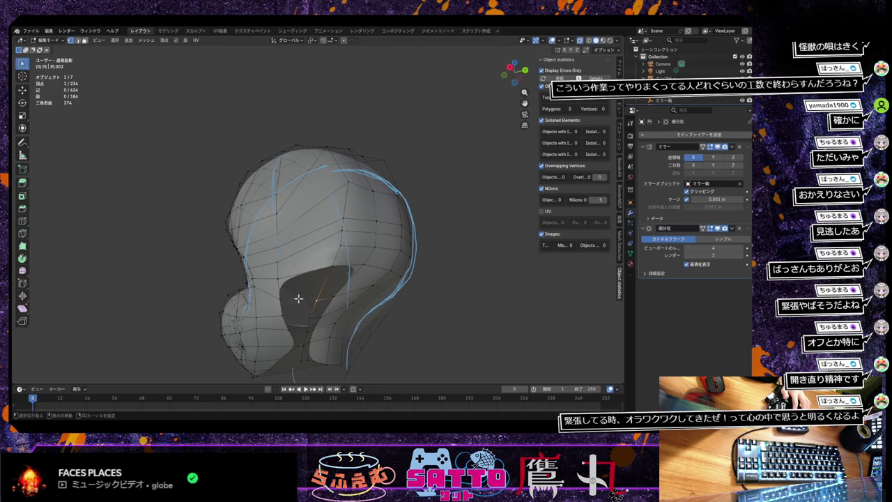
{"action": "key", "text": "f"}
{"action": "key", "text": "f"}
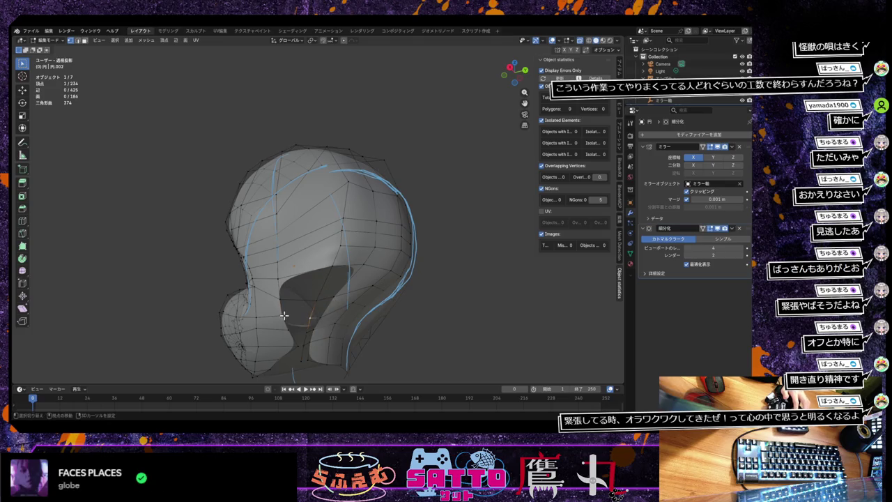
{"action": "left_click", "coordinate": [308, 340], "text": "shift"}
{"action": "key", "text": "f"}
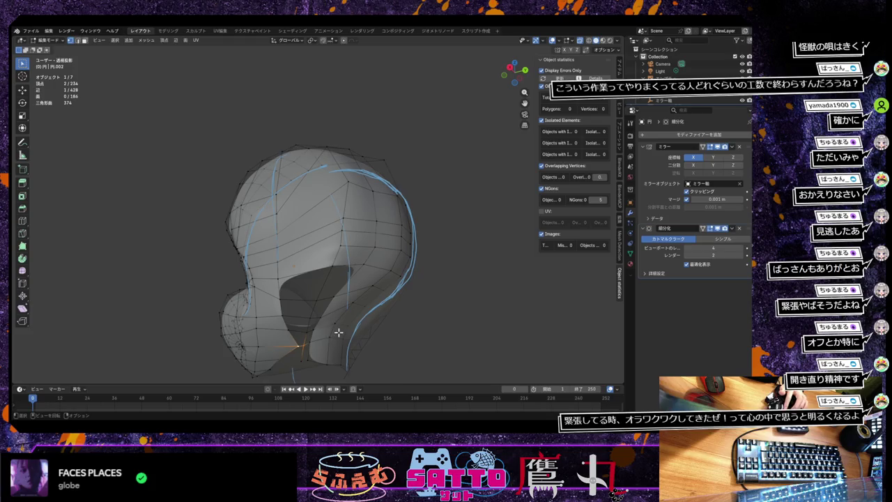
{"action": "mouse_move", "coordinate": [338, 333]}
{"action": "middle_mouse_down"}
{"action": "mouse_move", "coordinate": [321, 341]}
{"action": "mouse_move", "coordinate": [367, 321]}
{"action": "mouse_move", "coordinate": [372, 304]}
{"action": "mouse_move", "coordinate": [346, 340]}
{"action": "mouse_move", "coordinate": [319, 335]}
{"action": "middle_mouse_up"}
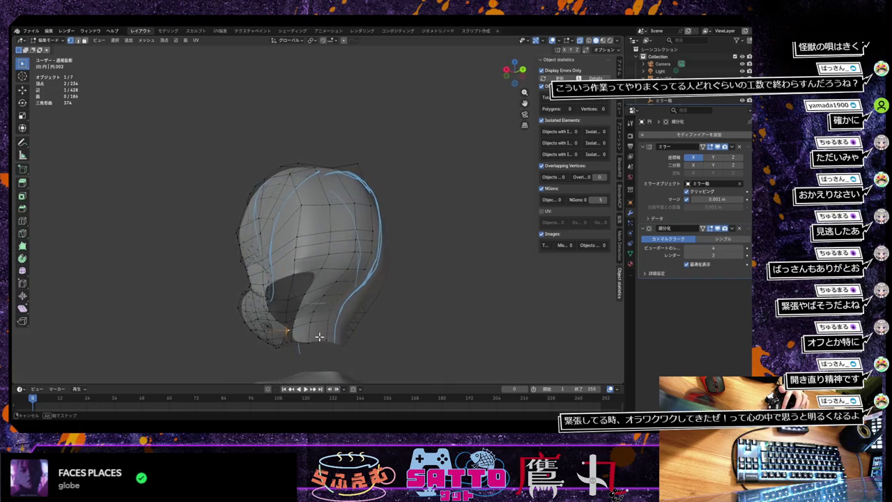
Fill faces between border edges at the opening, undoing the unwanted one.
{"action": "left_click", "coordinate": [318, 271]}
{"action": "left_click", "coordinate": [318, 272], "text": "shift"}
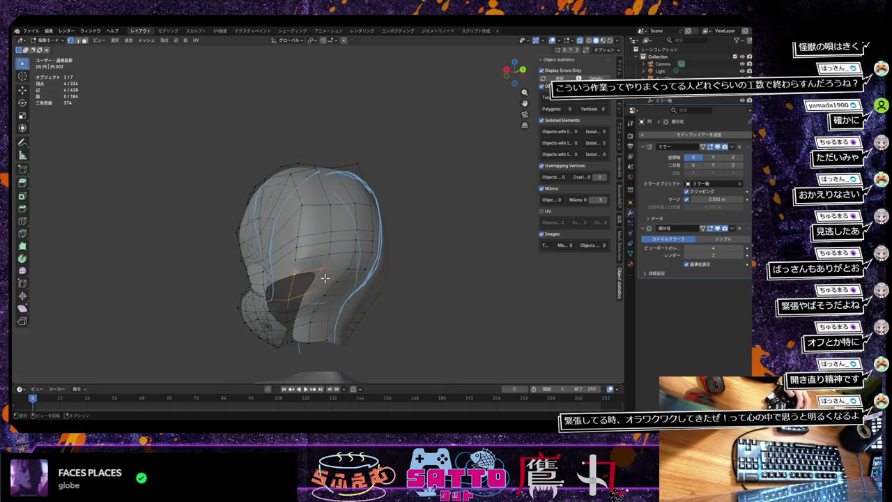
{"action": "key", "text": "f"}
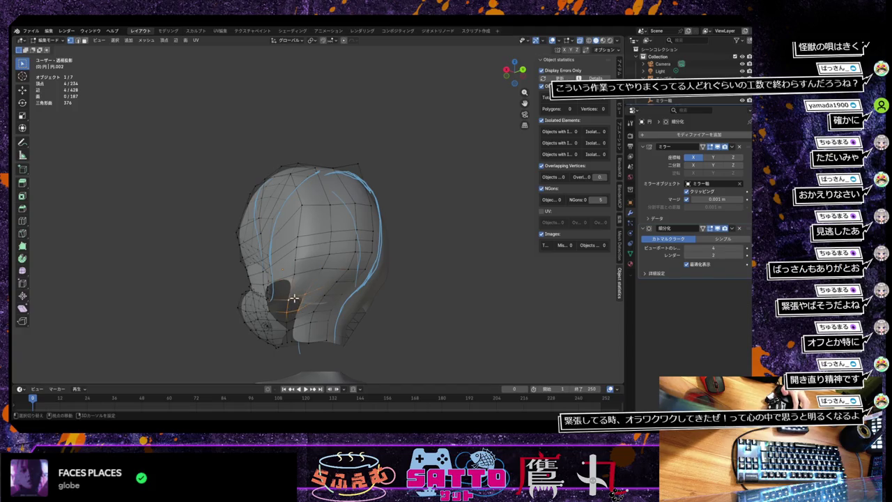
{"action": "left_click", "coordinate": [293, 307]}
{"action": "key", "text": "f"}
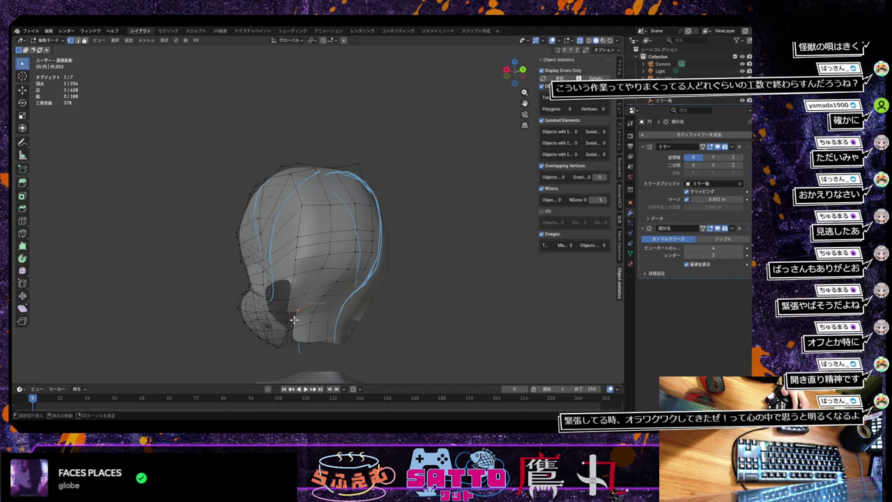
{"action": "key", "text": "f"}
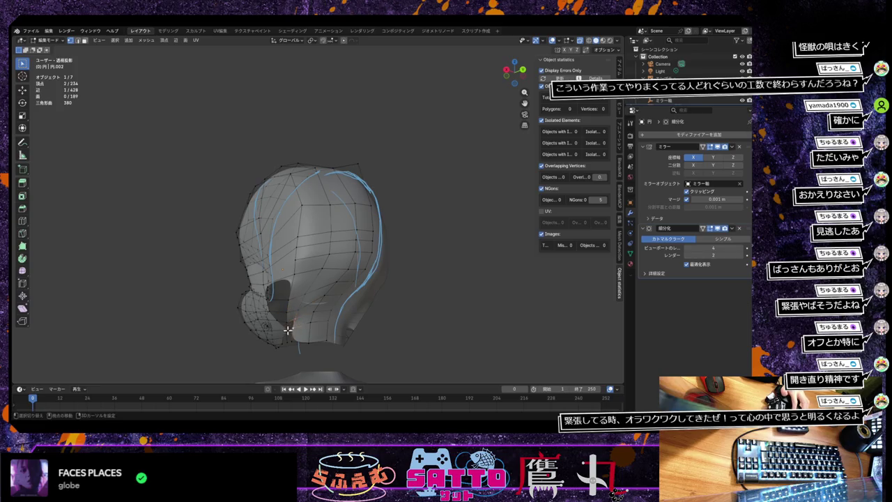
{"action": "left_click", "coordinate": [292, 327], "text": "shift"}
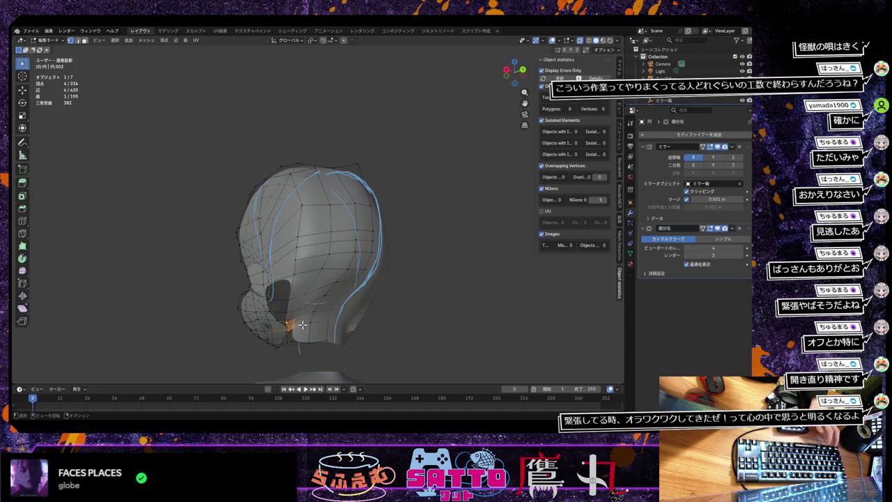
{"action": "key", "text": "ctrl+z"}
Fill the gap beside the face opening with a new face, viewed from the front.
{"action": "scroll", "coordinate": [307, 323], "scroll_direction": "up", "scroll_amount": 3}
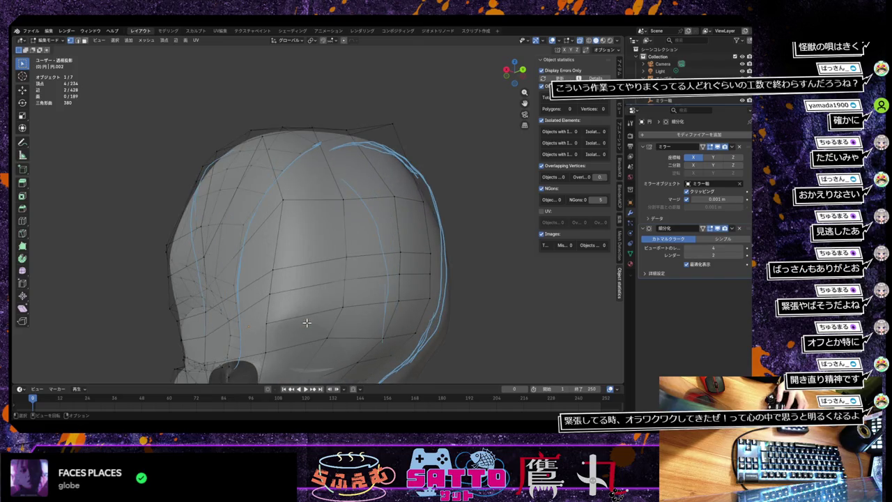
{"action": "middle_click_drag", "start_coordinate": [307, 323], "coordinate": [295, 229]}
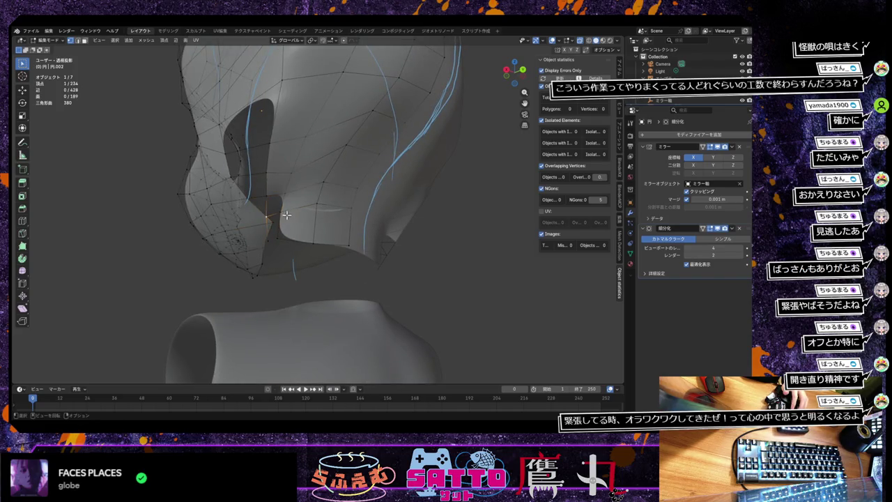
{"action": "left_click", "coordinate": [279, 206]}
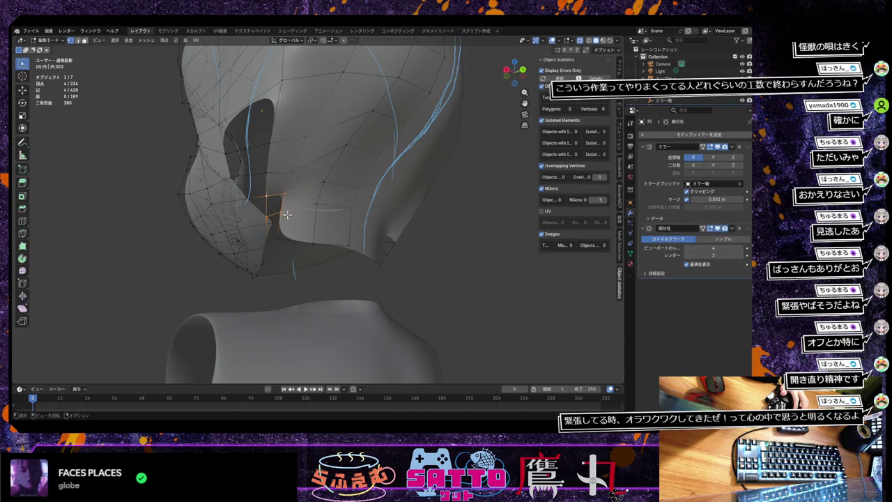
{"action": "key", "text": "f"}
{"action": "mouse_move", "coordinate": [314, 239]}
{"action": "middle_mouse_down"}
{"action": "mouse_move", "coordinate": [384, 243]}
{"action": "mouse_move", "coordinate": [350, 237]}
{"action": "mouse_move", "coordinate": [370, 237]}
{"action": "mouse_move", "coordinate": [352, 245]}
{"action": "mouse_move", "coordinate": [360, 244]}
{"action": "middle_mouse_up"}
{"action": "left_click", "coordinate": [331, 265]}
Fill the first two gaps with faces from their corner vertices.
{"action": "left_click", "coordinate": [342, 268], "text": "shift"}
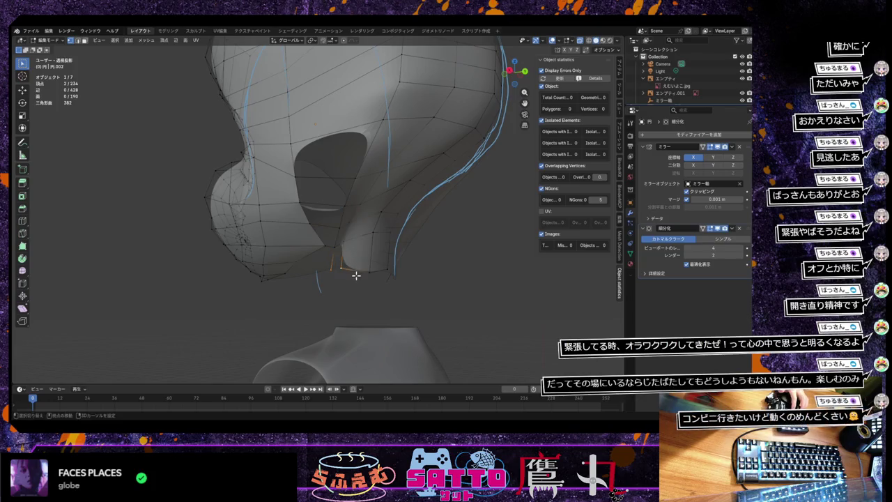
{"action": "left_click_drag", "start_coordinate": [341, 254], "coordinate": [335, 264]}
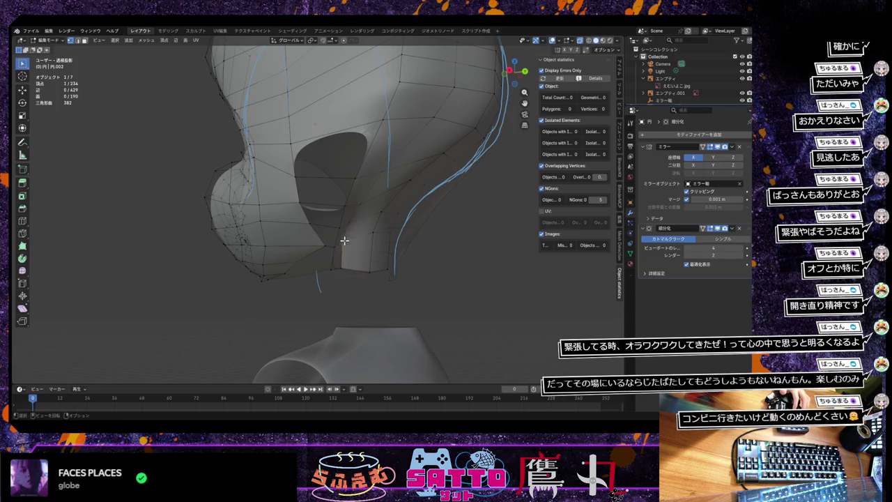
{"action": "left_click", "coordinate": [341, 268], "text": "shift"}
{"action": "key", "text": "f"}
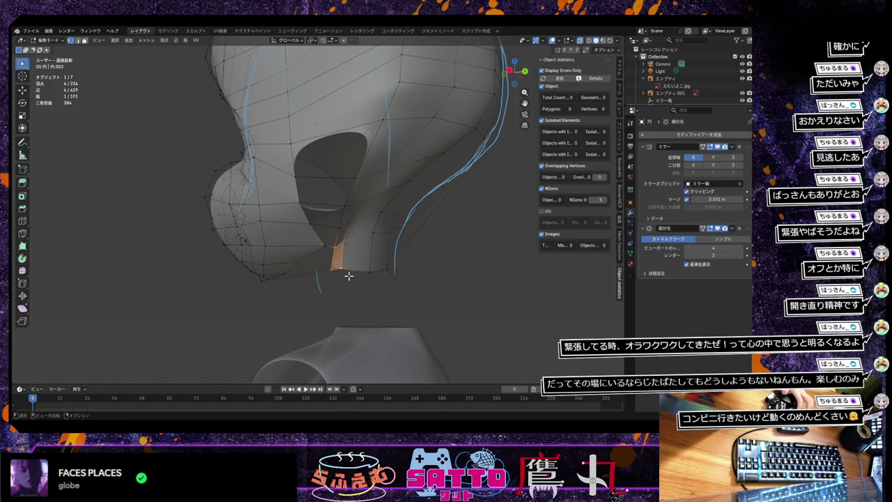
{"action": "middle_click_drag", "start_coordinate": [346, 279], "coordinate": [342, 279]}
{"action": "left_click", "coordinate": [393, 154]}
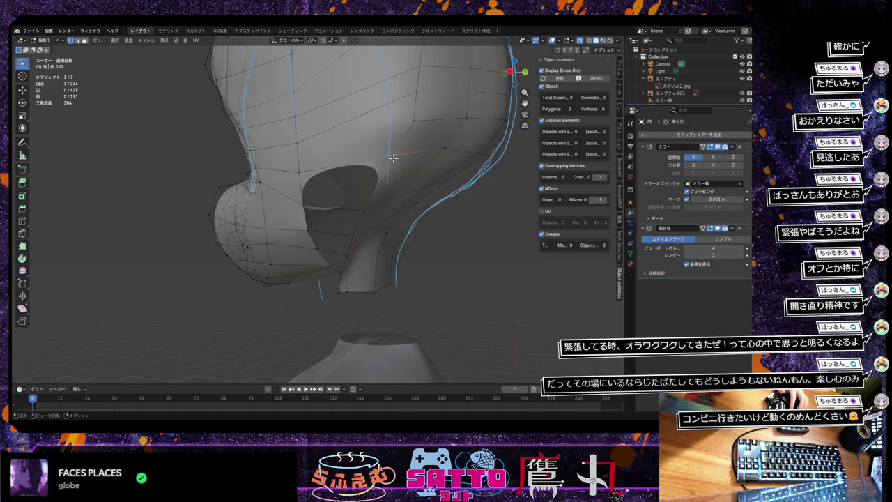
{"action": "left_click", "coordinate": [364, 210], "text": "shift"}
{"action": "left_click", "coordinate": [306, 206], "text": "shift"}
{"action": "left_click", "coordinate": [298, 171], "text": "shift"}
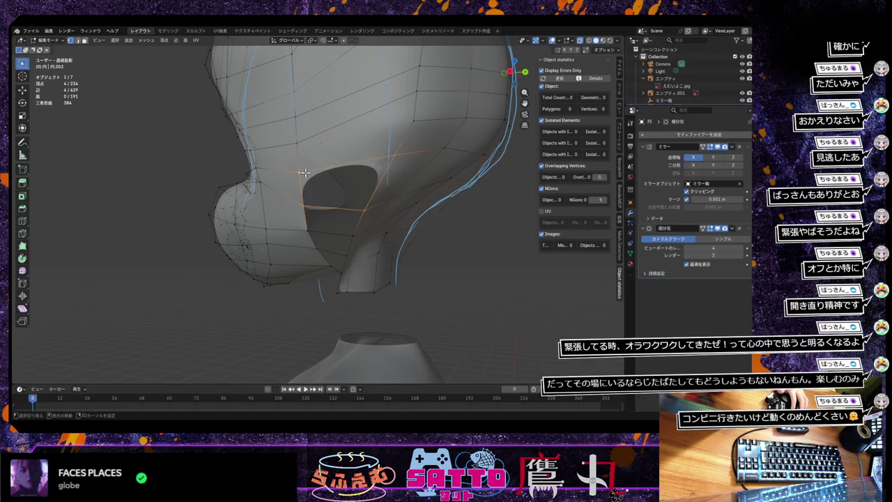
{"action": "key", "text": "f"}
Fill the remaining holes with faces, redoing one, and check in Right view.
{"action": "left_click", "coordinate": [360, 212]}
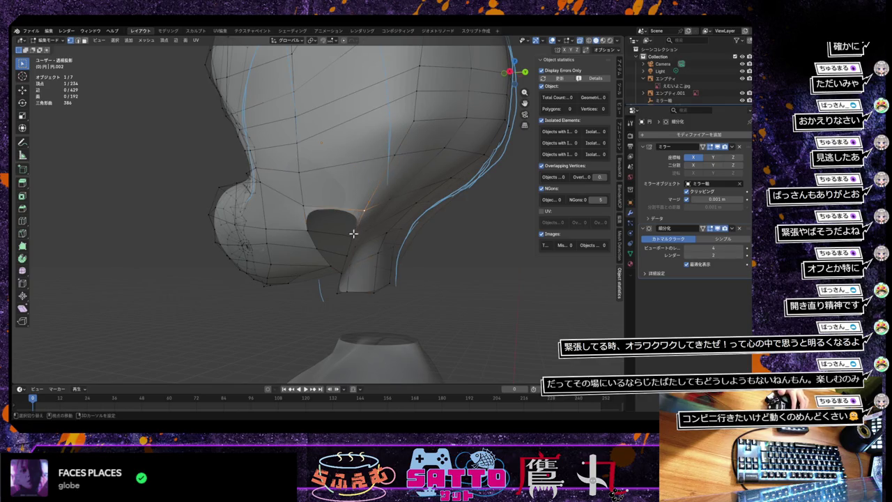
{"action": "left_click", "coordinate": [304, 206], "text": "shift"}
{"action": "left_click", "coordinate": [305, 228], "text": "shift"}
{"action": "key", "text": "f"}
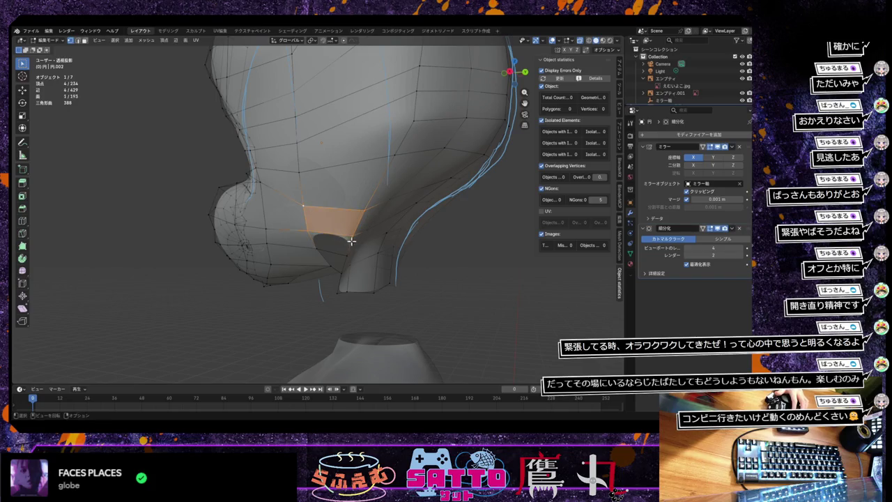
{"action": "key", "text": "ctrl+z"}
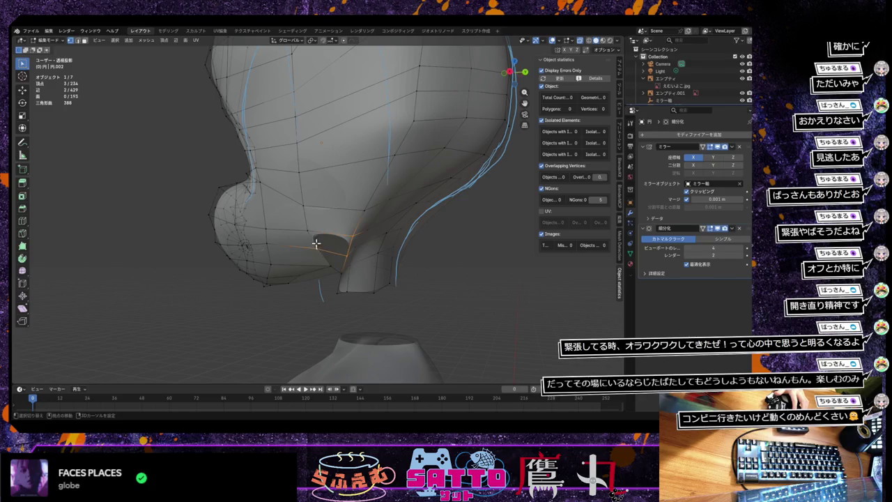
{"action": "key", "text": "f"}
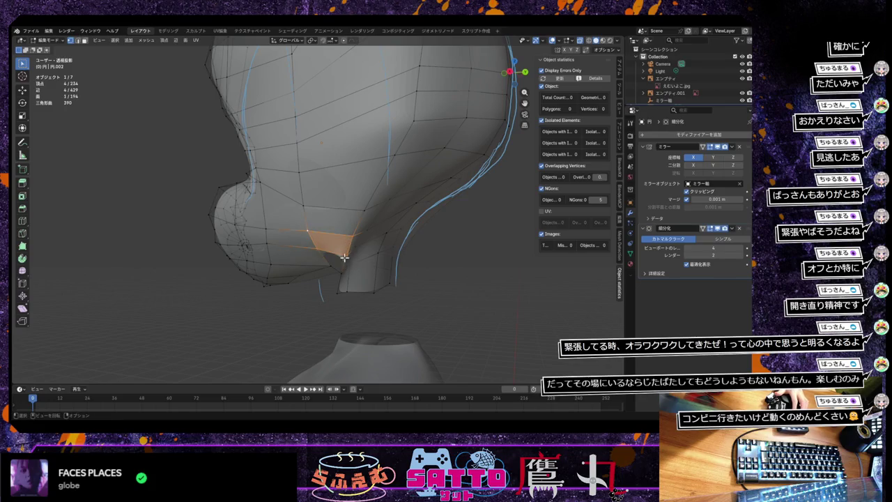
{"action": "left_click", "coordinate": [343, 257]}
{"action": "left_click", "coordinate": [325, 248], "text": "shift"}
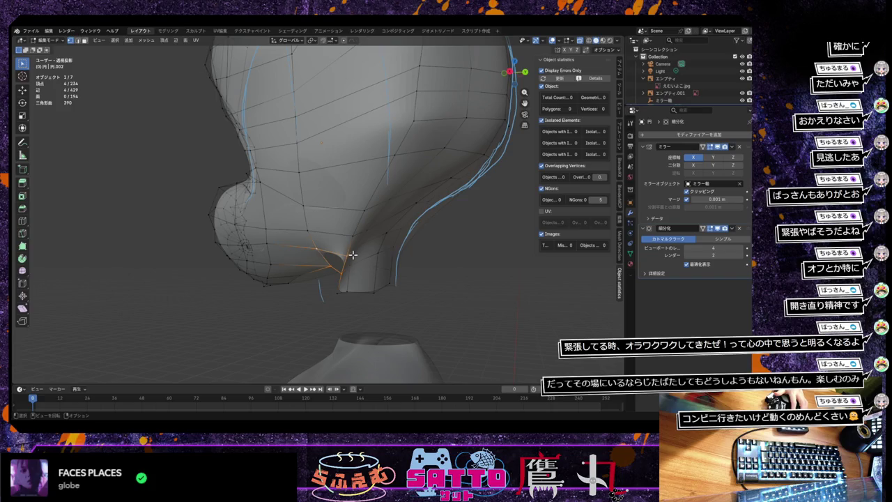
{"action": "key", "text": "f"}
{"action": "mouse_move", "coordinate": [352, 282]}
{"action": "middle_mouse_down"}
{"action": "mouse_move", "coordinate": [345, 293]}
{"action": "mouse_move", "coordinate": [357, 297]}
{"action": "mouse_move", "coordinate": [322, 301]}
{"action": "mouse_move", "coordinate": [363, 297]}
{"action": "middle_mouse_up"}
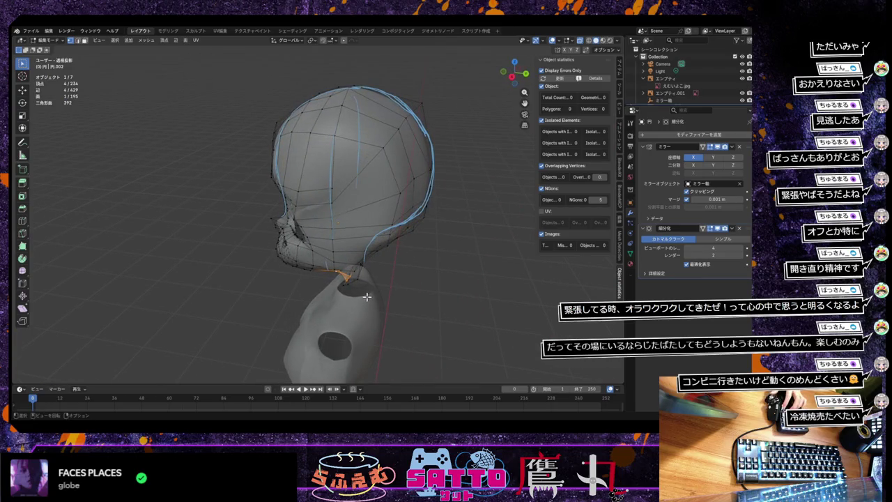
{"action": "key", "text": "KP_3"}
Zoom in and move a back-of-hair vertex repeatedly onto the side reference hair edge.
{"action": "scroll", "coordinate": [365, 297], "scroll_direction": "up", "scroll_amount": 3}
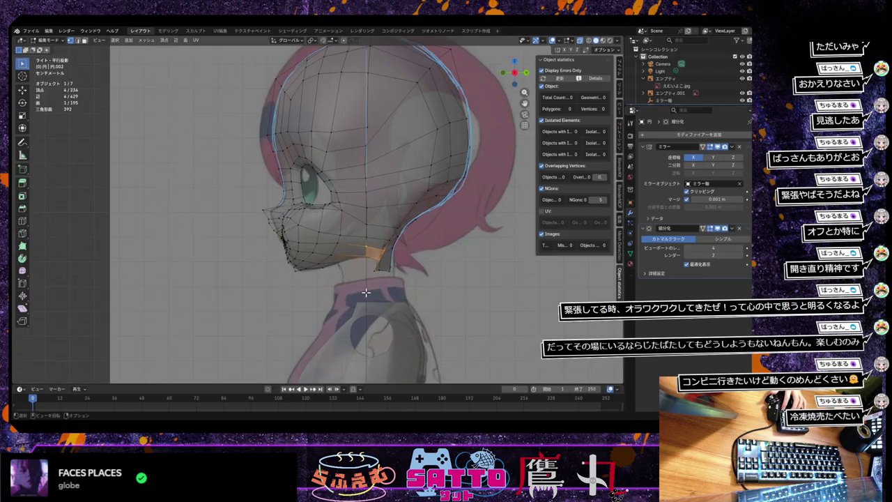
{"action": "mouse_move", "coordinate": [364, 297]}
{"action": "middle_mouse_down", "text": "shift"}
{"action": "mouse_move", "coordinate": [283, 382]}
{"action": "mouse_move", "coordinate": [327, 295]}
{"action": "mouse_move", "coordinate": [294, 313]}
{"action": "middle_mouse_up", "text": "shift"}
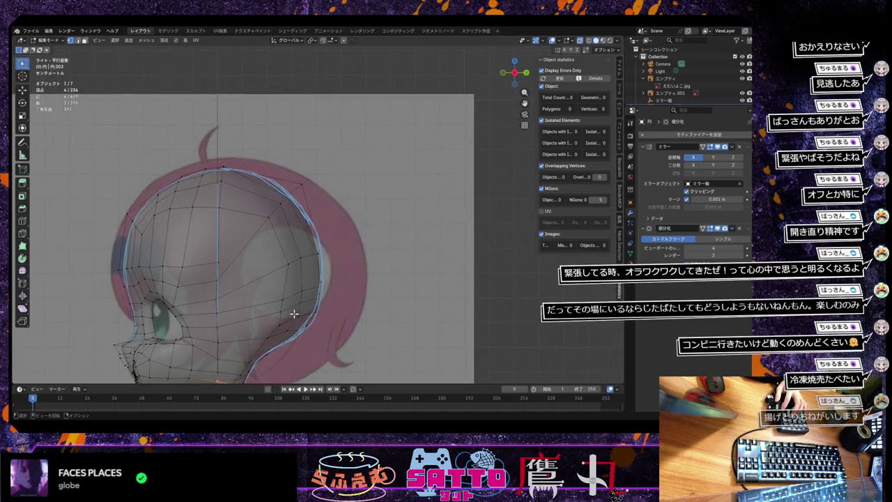
{"action": "left_click", "coordinate": [302, 257]}
{"action": "key", "text": "g"}
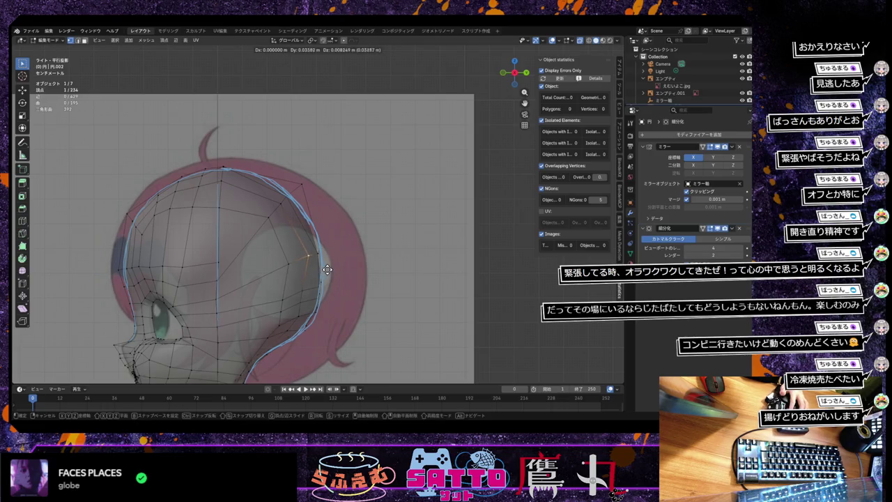
{"action": "left_click", "coordinate": [327, 270]}
{"action": "key", "text": "g"}
{"action": "left_click", "coordinate": [308, 295]}
{"action": "key", "text": "g"}
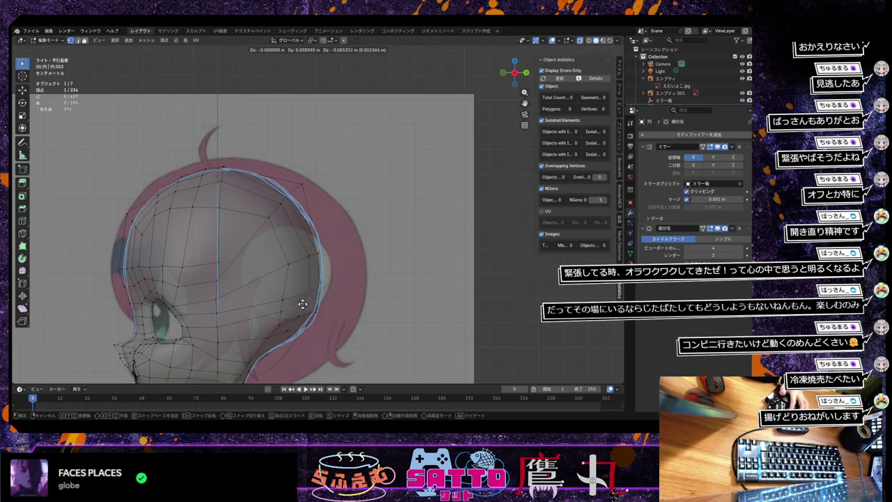
{"action": "left_click", "coordinate": [303, 307]}
{"action": "key", "text": "g"}
{"action": "left_click", "coordinate": [298, 322]}
{"action": "key", "text": "g"}
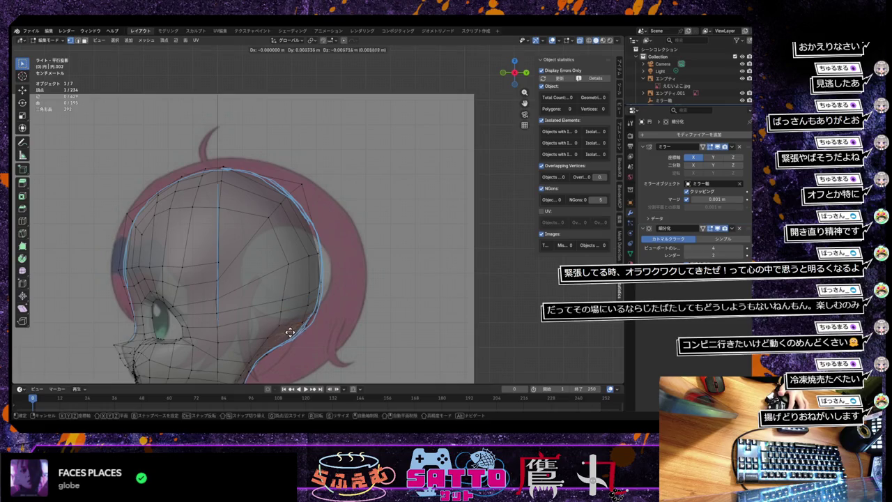
{"action": "left_click", "coordinate": [307, 318]}
{"action": "key", "text": "g"}
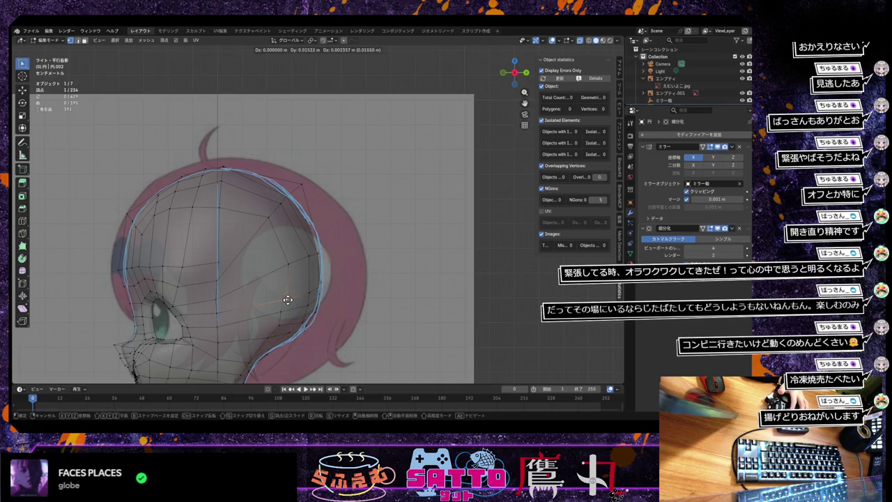
{"action": "left_click", "coordinate": [292, 268]}
{"action": "key", "text": "g"}
{"action": "left_click", "coordinate": [294, 256]}
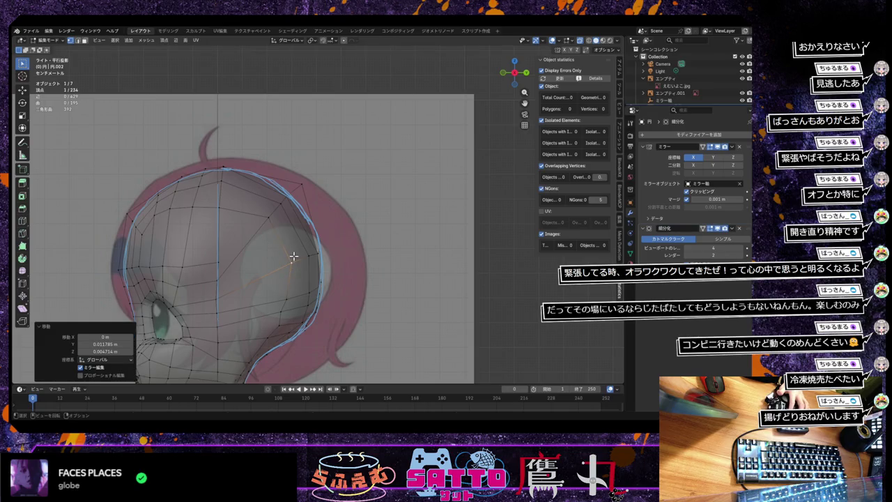
Pull the upper-back outline vertices onto the reference edge, checking the shape in 3D.
{"action": "left_click", "coordinate": [300, 186]}
{"action": "key", "text": "g"}
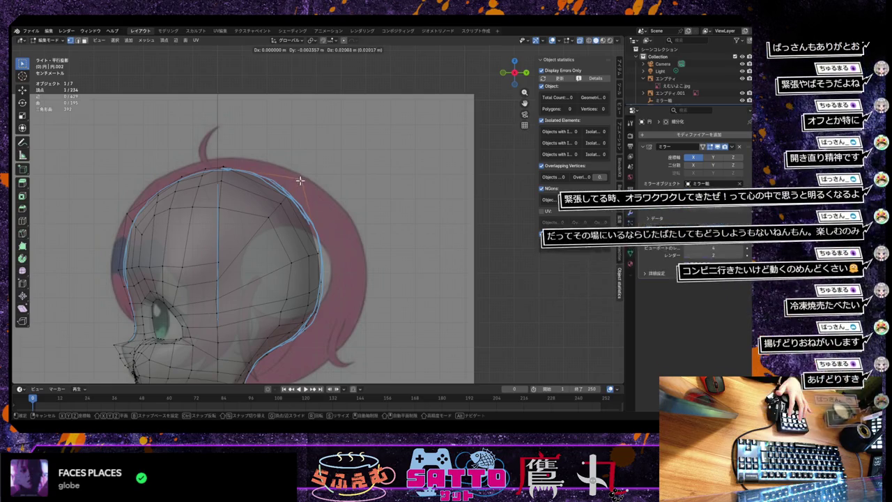
{"action": "left_click", "coordinate": [300, 182]}
{"action": "mouse_move", "coordinate": [302, 235]}
{"action": "middle_mouse_down"}
{"action": "mouse_move", "coordinate": [260, 278]}
{"action": "mouse_move", "coordinate": [279, 259]}
{"action": "mouse_move", "coordinate": [295, 263]}
{"action": "middle_mouse_up"}
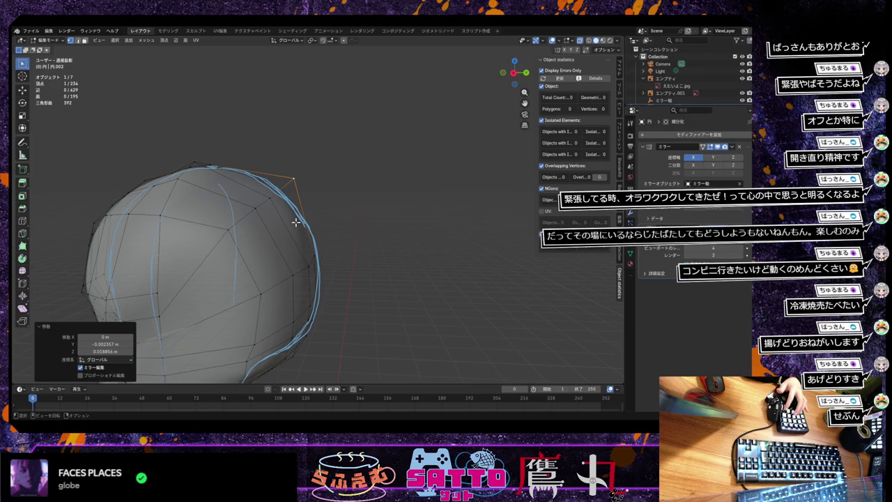
{"action": "key", "text": "KP_3"}
{"action": "left_click", "coordinate": [288, 197]}
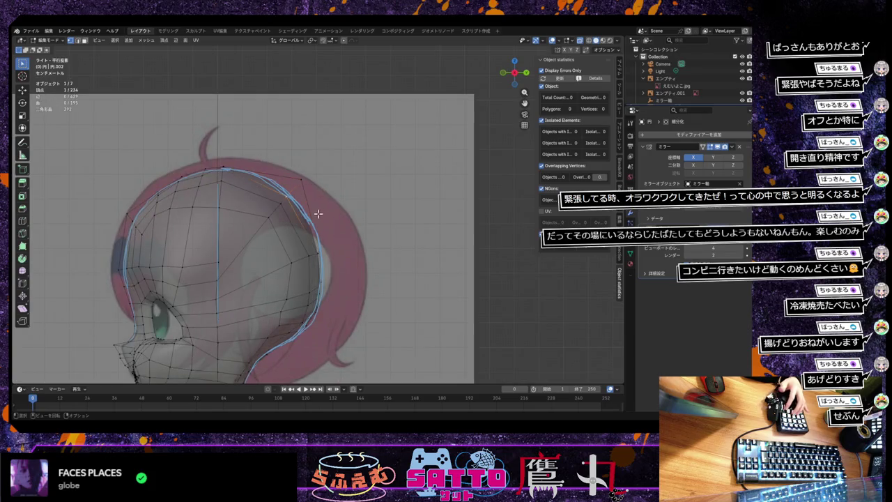
{"action": "key", "text": "g"}
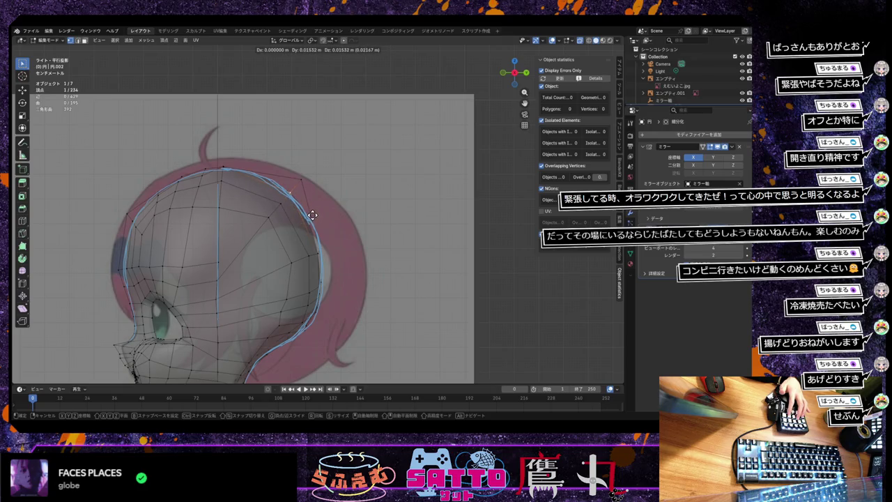
{"action": "left_click", "coordinate": [312, 215]}
{"action": "key", "text": "g"}
{"action": "left_click", "coordinate": [286, 200]}
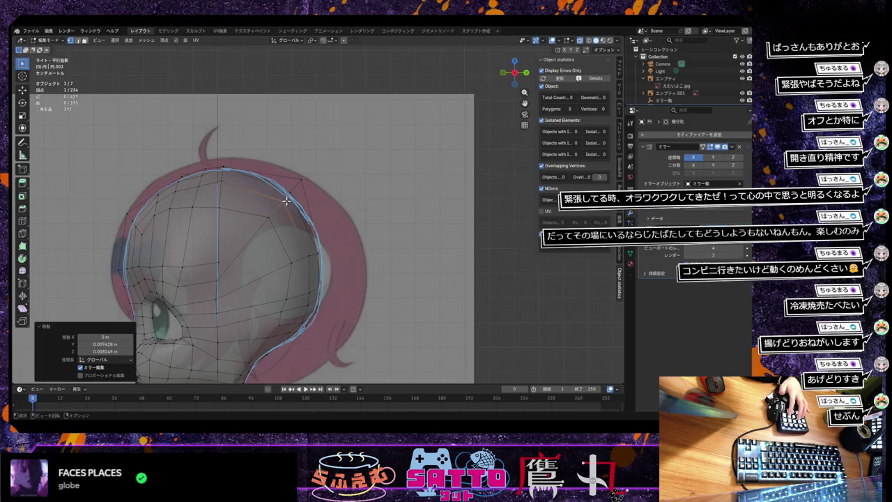
Move the top hair vertex along Z until it sits on the reference outline.
{"action": "left_click", "coordinate": [225, 180]}
{"action": "key", "text": "g"}
{"action": "key", "text": "z"}
{"action": "left_click", "coordinate": [221, 177]}
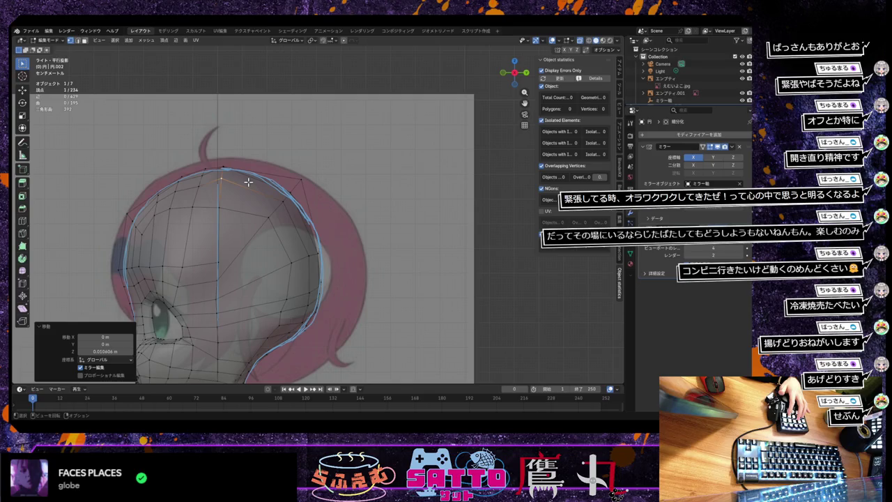
{"action": "key", "text": "g"}
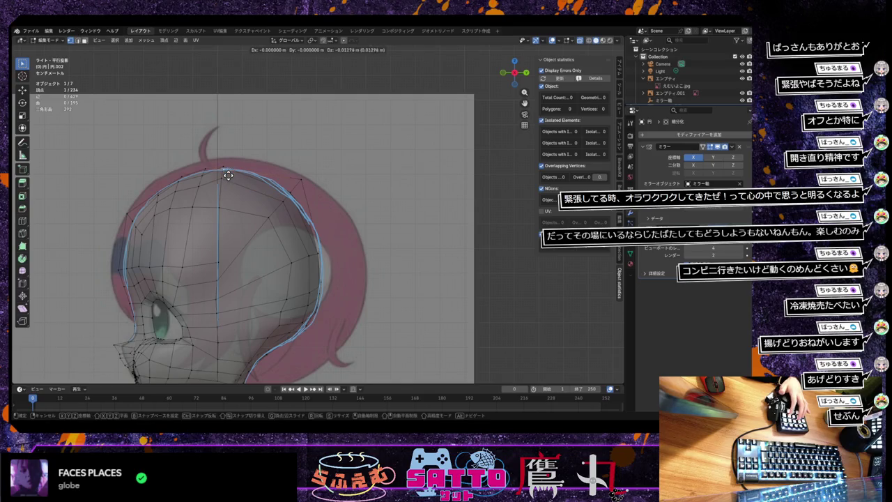
{"action": "left_click", "coordinate": [228, 166]}
{"action": "key", "text": "g"}
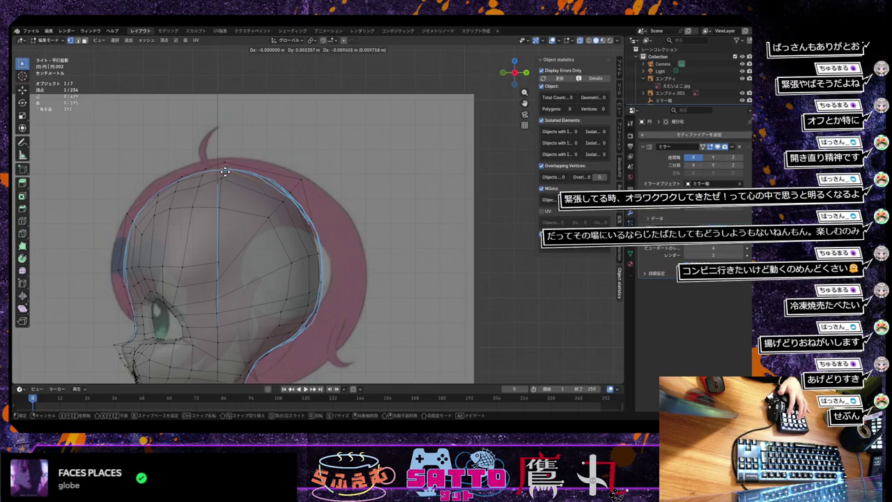
{"action": "left_click", "coordinate": [224, 174]}
{"action": "key", "text": "g"}
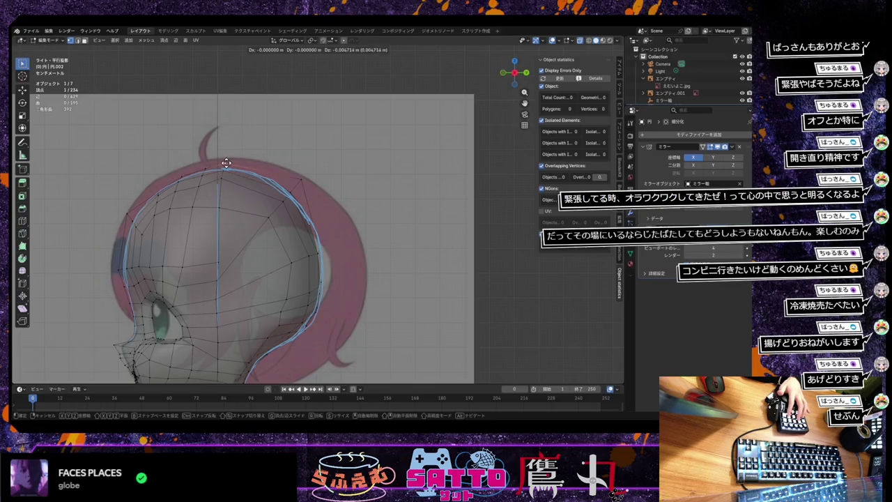
{"action": "left_click", "coordinate": [227, 162]}
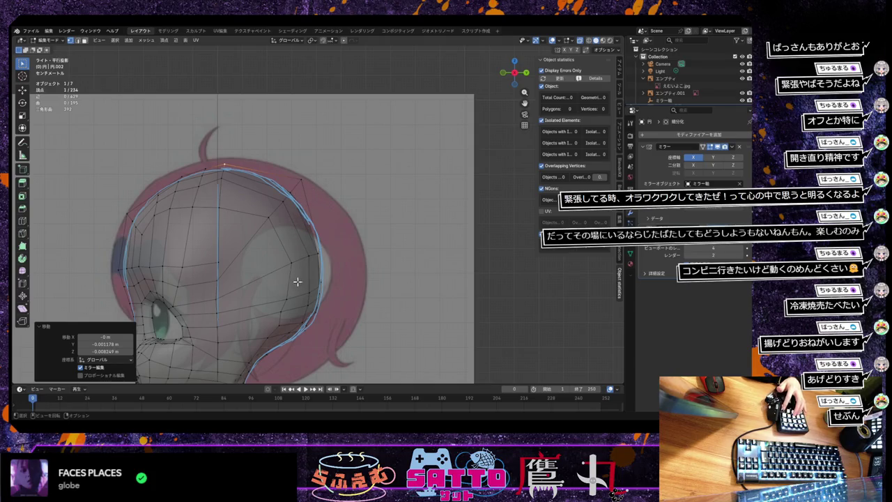
{"action": "mouse_move", "coordinate": [290, 284]}
{"action": "middle_mouse_down"}
{"action": "mouse_move", "coordinate": [263, 281]}
{"action": "mouse_move", "coordinate": [302, 261]}
{"action": "mouse_move", "coordinate": [288, 284]}
{"action": "middle_mouse_up"}
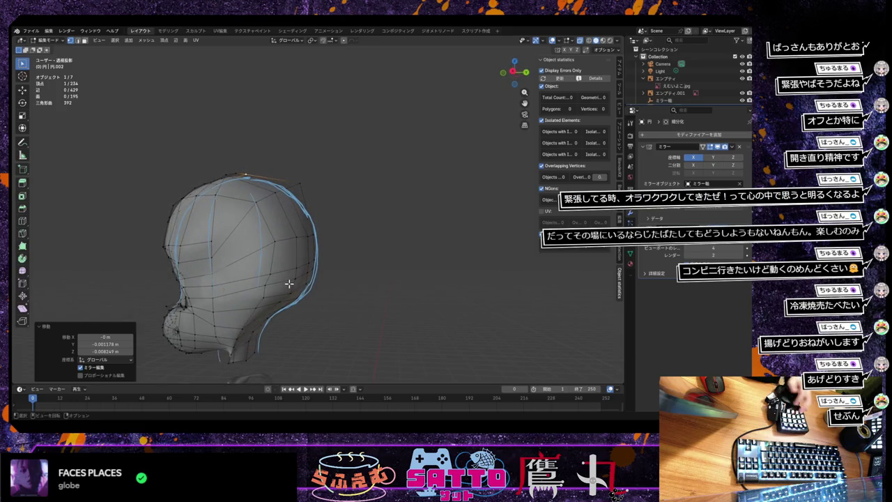
{"action": "key", "text": "ctrl+r"}
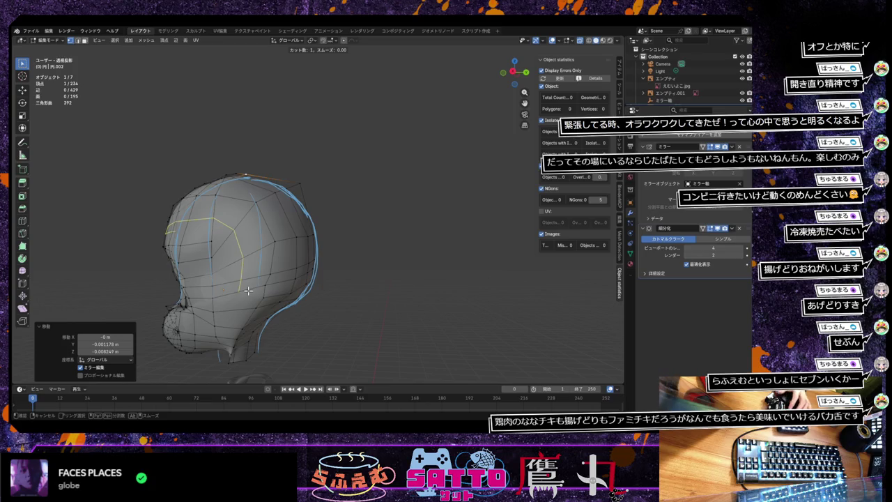
{"action": "mouse_move", "coordinate": [248, 291]}
{"action": "middle_mouse_down"}
{"action": "mouse_move", "coordinate": [229, 286]}
{"action": "mouse_move", "coordinate": [151, 316]}
{"action": "middle_mouse_up"}
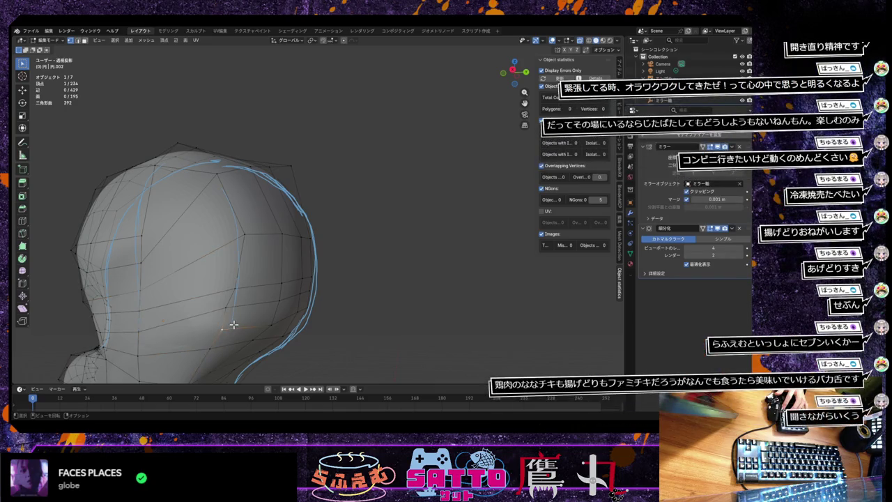
{"action": "mouse_move", "coordinate": [222, 352]}
{"action": "middle_mouse_down"}
{"action": "mouse_move", "coordinate": [251, 325]}
{"action": "mouse_move", "coordinate": [237, 357]}
{"action": "mouse_move", "coordinate": [243, 346]}
{"action": "mouse_move", "coordinate": [271, 353]}
{"action": "mouse_move", "coordinate": [239, 346]}
{"action": "mouse_move", "coordinate": [212, 362]}
{"action": "mouse_move", "coordinate": [217, 345]}
{"action": "mouse_move", "coordinate": [177, 366]}
{"action": "middle_mouse_up"}
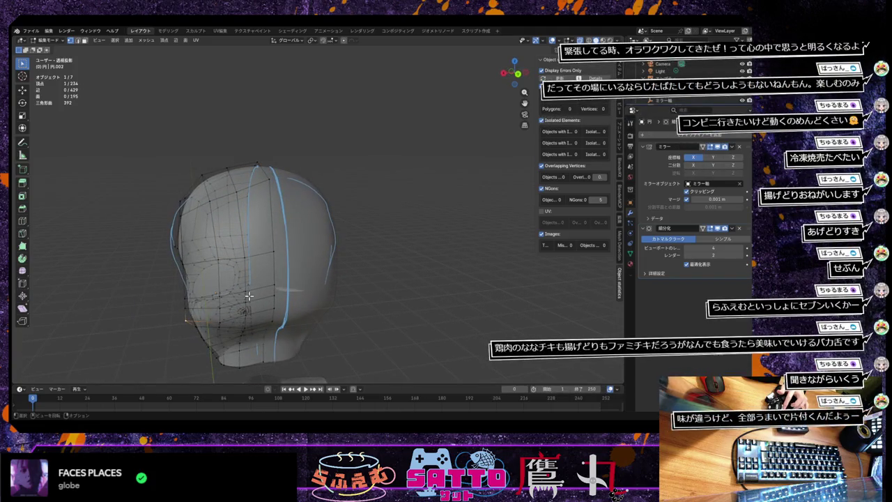
{"action": "mouse_move", "coordinate": [249, 297]}
{"action": "middle_mouse_down"}
{"action": "mouse_move", "coordinate": [253, 305]}
{"action": "mouse_move", "coordinate": [257, 294]}
{"action": "mouse_move", "coordinate": [319, 295]}
{"action": "mouse_move", "coordinate": [271, 306]}
{"action": "mouse_move", "coordinate": [269, 370]}
{"action": "mouse_move", "coordinate": [281, 308]}
{"action": "mouse_move", "coordinate": [314, 286]}
{"action": "mouse_move", "coordinate": [266, 314]}
{"action": "mouse_move", "coordinate": [253, 302]}
{"action": "middle_mouse_up"}
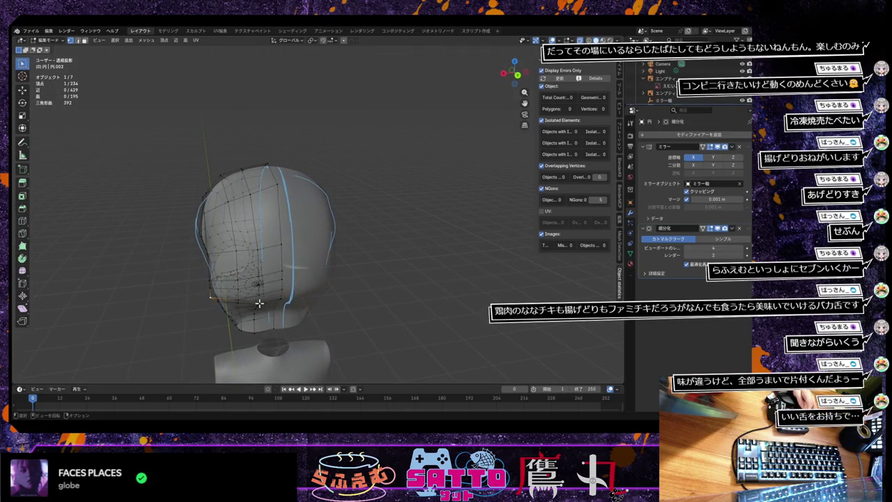
{"action": "key", "text": "ctrl+KP_1"}
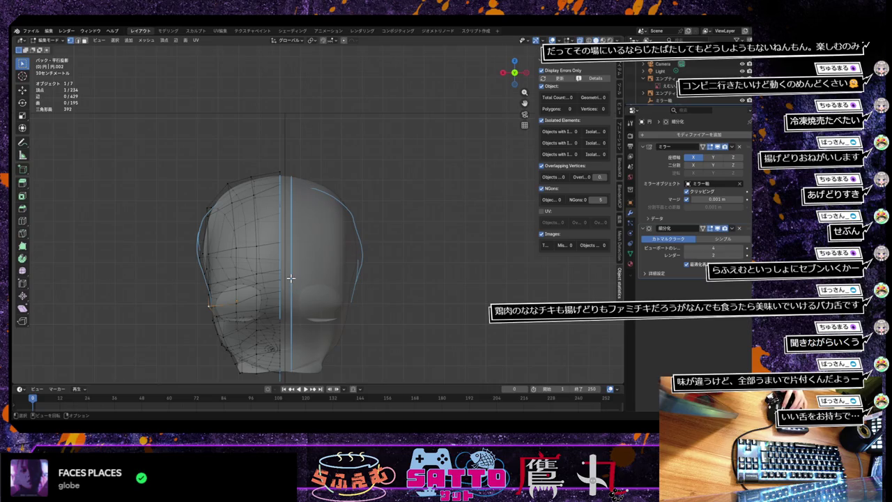
{"action": "scroll", "coordinate": [290, 278], "scroll_direction": "up", "scroll_amount": 3}
{"action": "scroll", "coordinate": [273, 247], "scroll_direction": "down", "scroll_amount": 1}
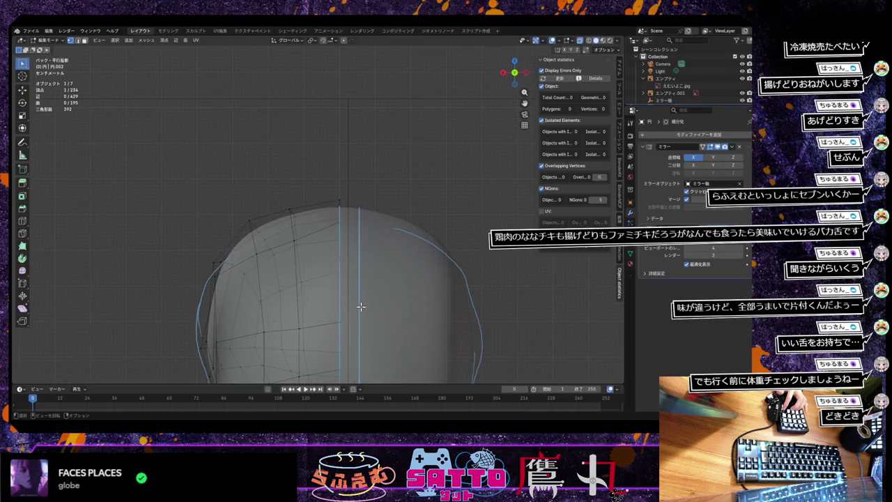
{"action": "scroll", "coordinate": [360, 307], "scroll_direction": "down", "scroll_amount": 1}
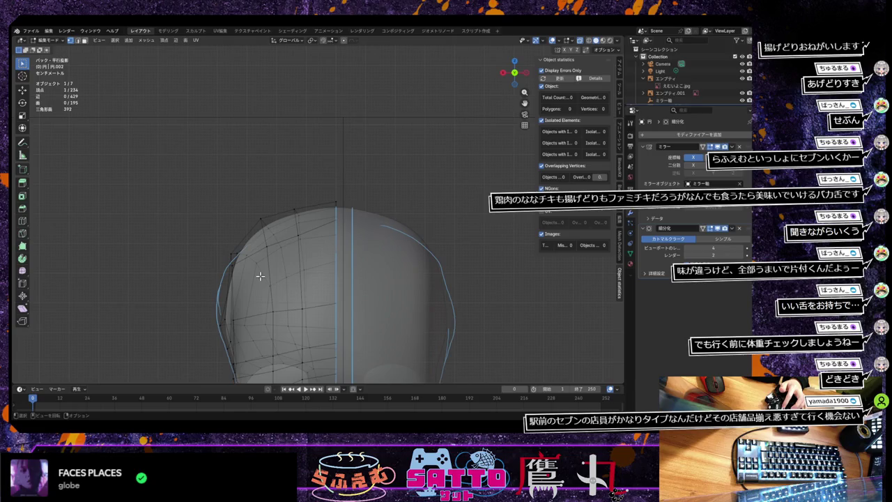
{"action": "mouse_move", "coordinate": [259, 276]}
{"action": "middle_mouse_down"}
{"action": "mouse_move", "coordinate": [296, 262]}
{"action": "mouse_move", "coordinate": [287, 272]}
{"action": "middle_mouse_up"}
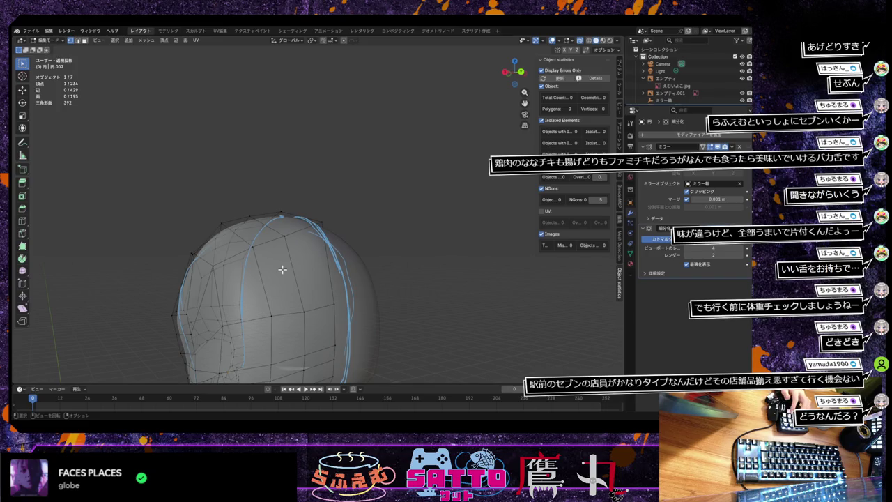
{"action": "middle_click_drag", "start_coordinate": [308, 293], "coordinate": [283, 292]}
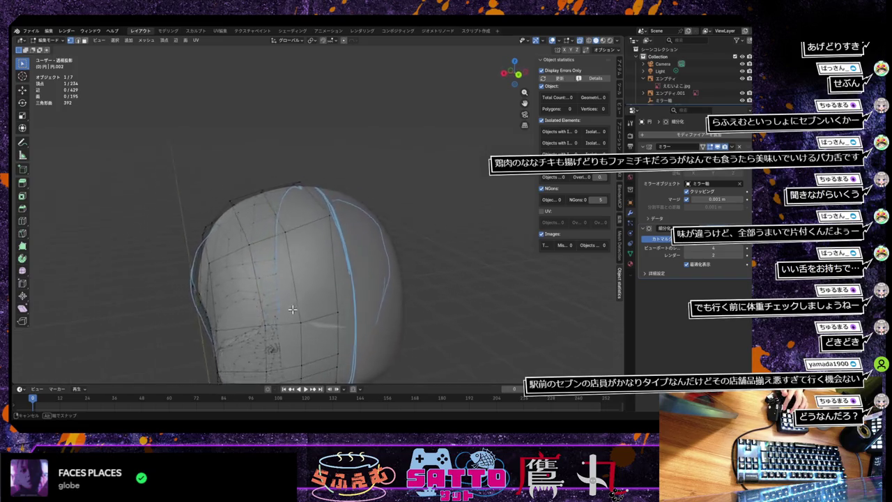
{"action": "scroll", "coordinate": [283, 291], "scroll_direction": "up", "scroll_amount": 2}
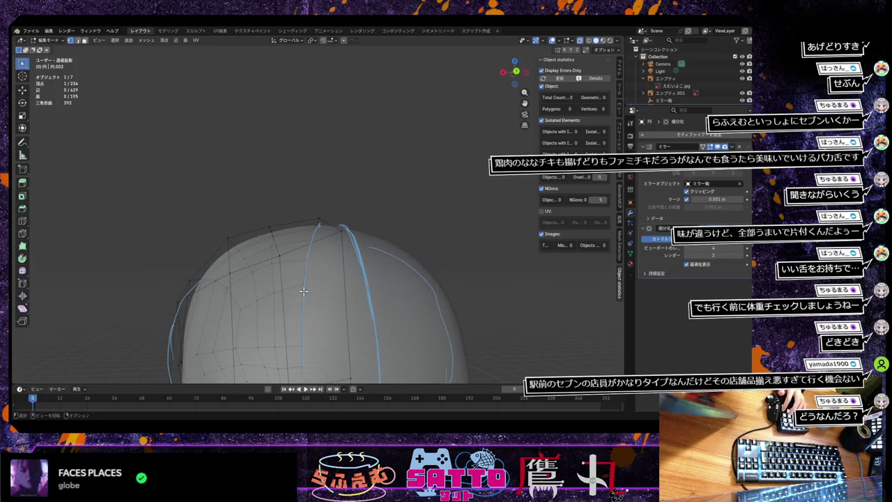
{"action": "scroll", "coordinate": [304, 292], "scroll_direction": "up", "scroll_amount": 1}
{"action": "scroll", "coordinate": [307, 291], "scroll_direction": "up", "scroll_amount": 1}
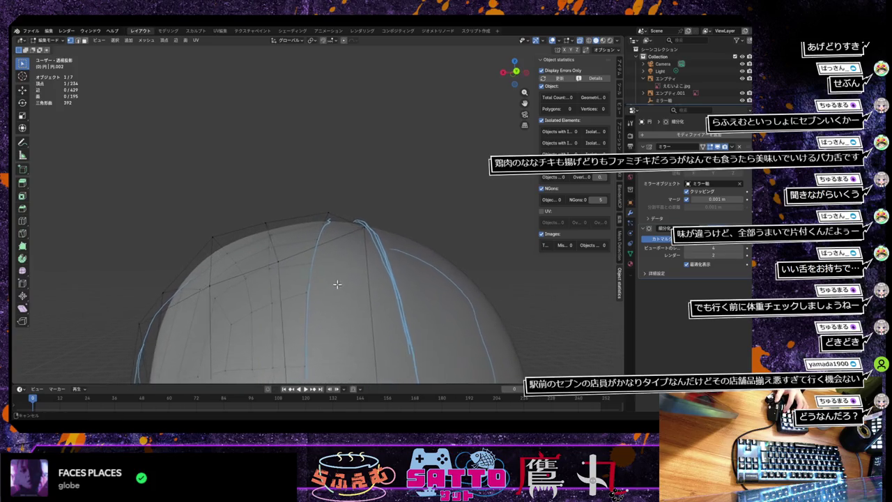
{"action": "middle_click_drag", "start_coordinate": [319, 293], "coordinate": [374, 309]}
{"action": "scroll", "coordinate": [375, 309], "scroll_direction": "down", "scroll_amount": 1}
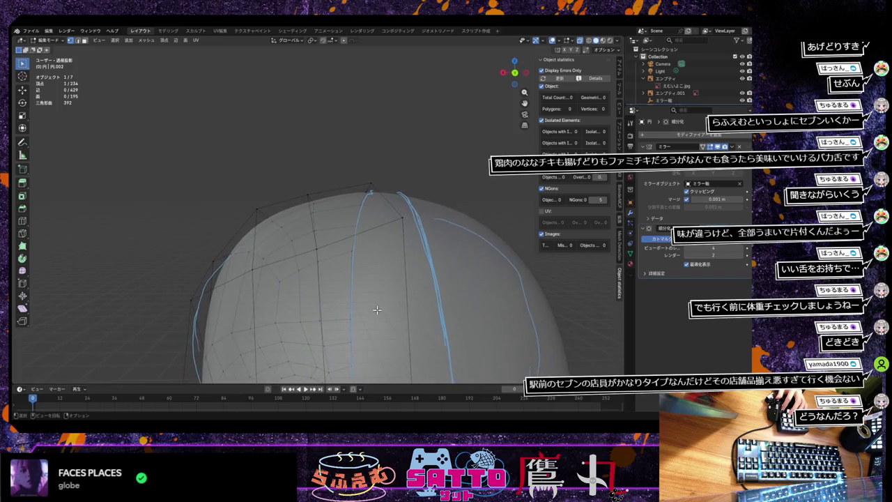
{"action": "scroll", "coordinate": [375, 309], "scroll_direction": "down", "scroll_amount": 1}
{"action": "scroll", "coordinate": [375, 309], "scroll_direction": "down", "scroll_amount": 2}
{"action": "scroll", "coordinate": [383, 307], "scroll_direction": "down", "scroll_amount": 1}
{"action": "mouse_move", "coordinate": [392, 303]}
{"action": "middle_mouse_down"}
{"action": "mouse_move", "coordinate": [521, 292]}
{"action": "mouse_move", "coordinate": [418, 299]}
{"action": "mouse_move", "coordinate": [418, 306]}
{"action": "mouse_move", "coordinate": [318, 323]}
{"action": "mouse_move", "coordinate": [319, 313]}
{"action": "mouse_move", "coordinate": [285, 314]}
{"action": "mouse_move", "coordinate": [325, 295]}
{"action": "mouse_move", "coordinate": [330, 281]}
{"action": "mouse_move", "coordinate": [296, 302]}
{"action": "mouse_move", "coordinate": [384, 292]}
{"action": "mouse_move", "coordinate": [272, 313]}
{"action": "mouse_move", "coordinate": [311, 308]}
{"action": "mouse_move", "coordinate": [291, 300]}
{"action": "middle_mouse_up"}
{"action": "scroll", "coordinate": [421, 299], "scroll_direction": "down", "scroll_amount": 2}
{"action": "scroll", "coordinate": [418, 308], "scroll_direction": "up", "scroll_amount": 3}
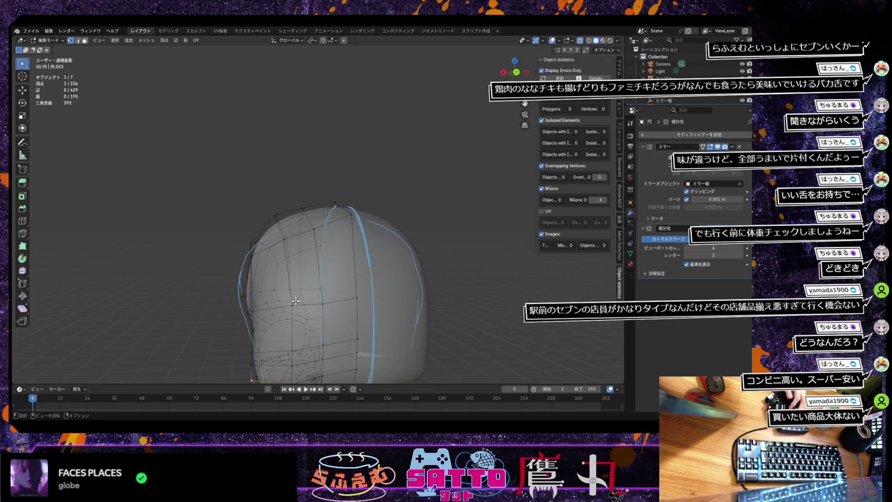
{"action": "key", "text": "ctrl+KP_1"}
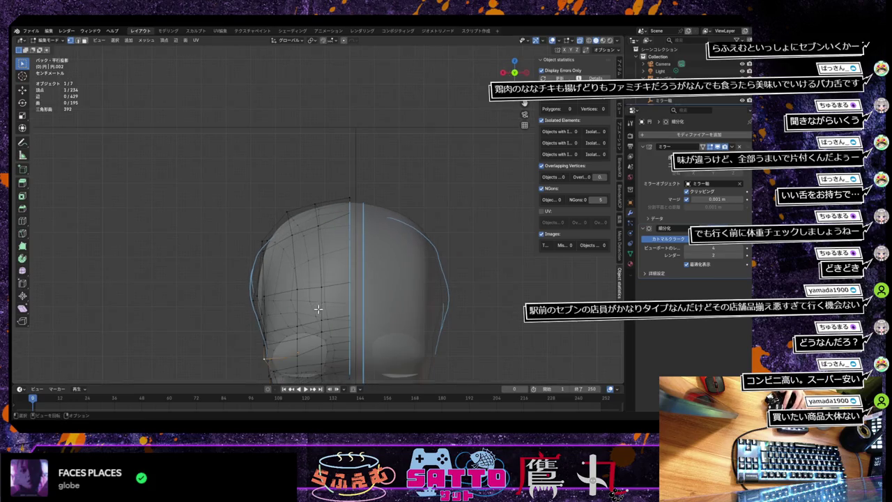
{"action": "scroll", "coordinate": [319, 306], "scroll_direction": "up", "scroll_amount": 1}
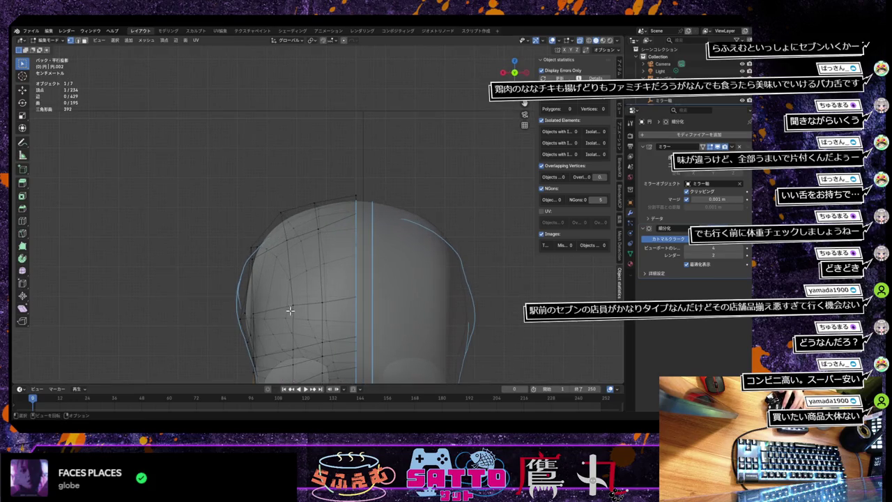
{"action": "mouse_move", "coordinate": [295, 311]}
{"action": "middle_mouse_down", "text": "shift"}
{"action": "mouse_move", "coordinate": [336, 274]}
{"action": "mouse_move", "coordinate": [383, 274]}
{"action": "mouse_move", "coordinate": [329, 294]}
{"action": "middle_mouse_up", "text": "shift"}
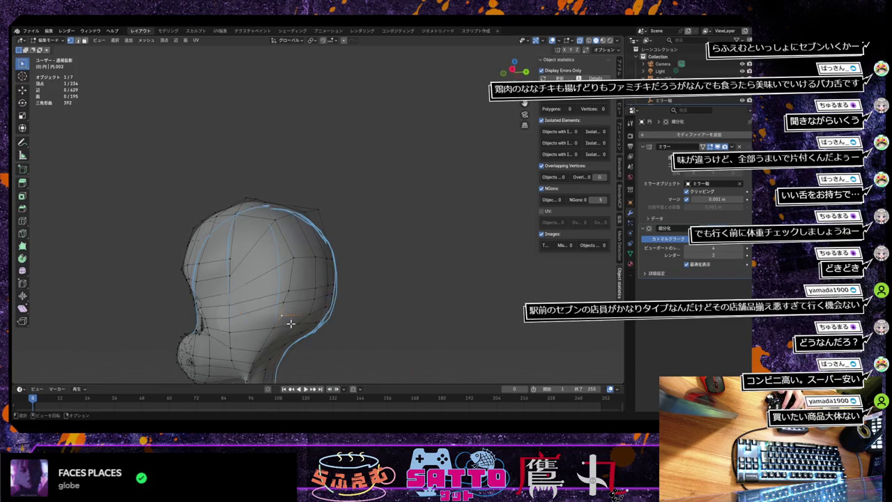
{"action": "middle_click_drag", "start_coordinate": [325, 336], "coordinate": [312, 328]}
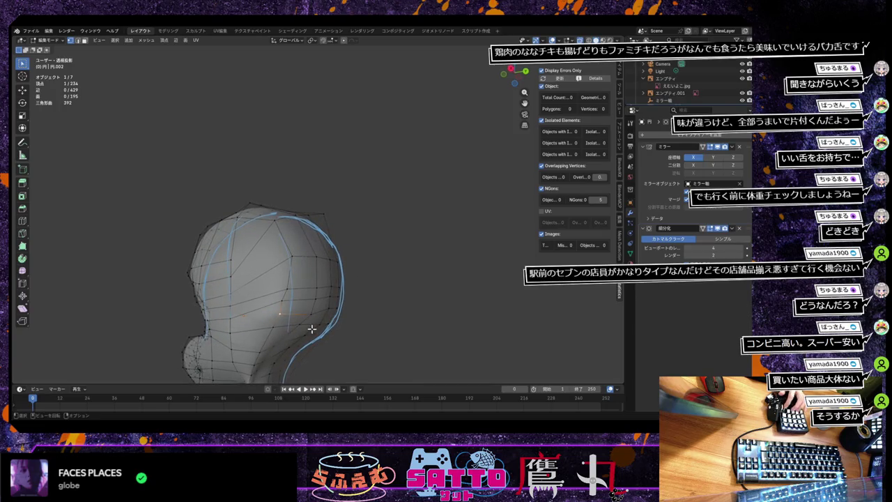
Add two loop cuts across the side of the hair mesh.
{"action": "key", "text": "ctrl+r"}
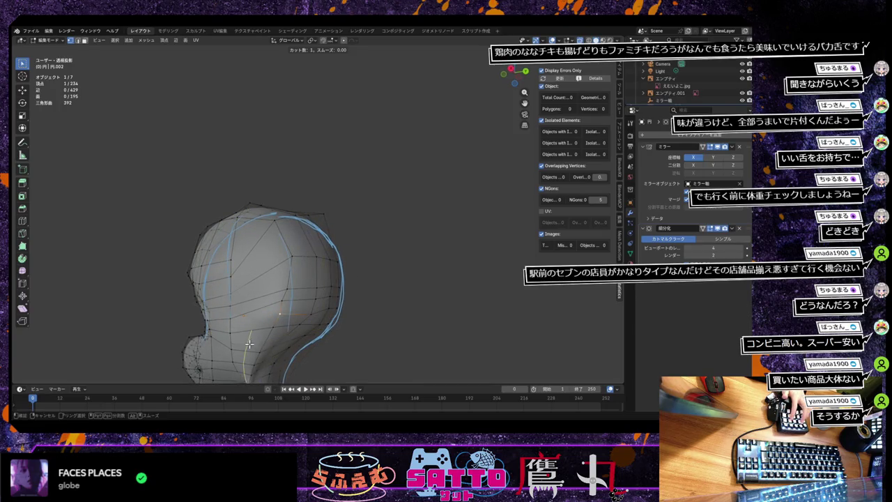
{"action": "left_click", "coordinate": [250, 341]}
{"action": "left_click", "coordinate": [248, 342]}
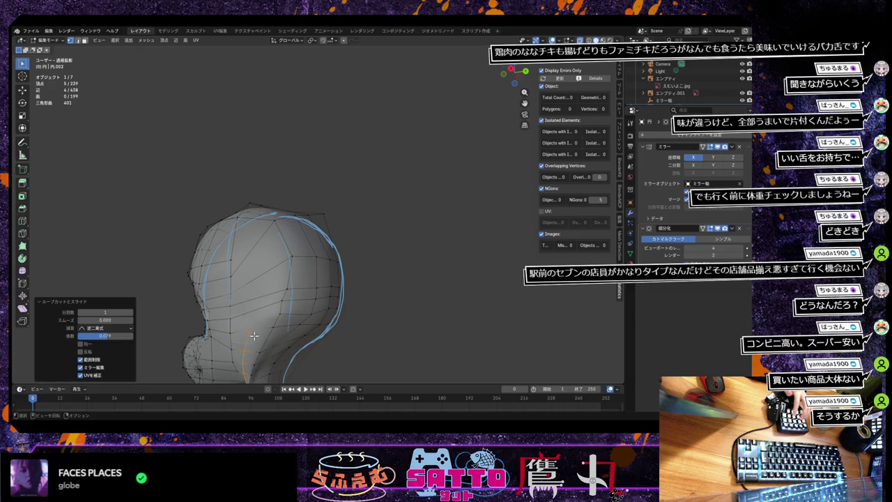
{"action": "key", "text": "ctrl+r"}
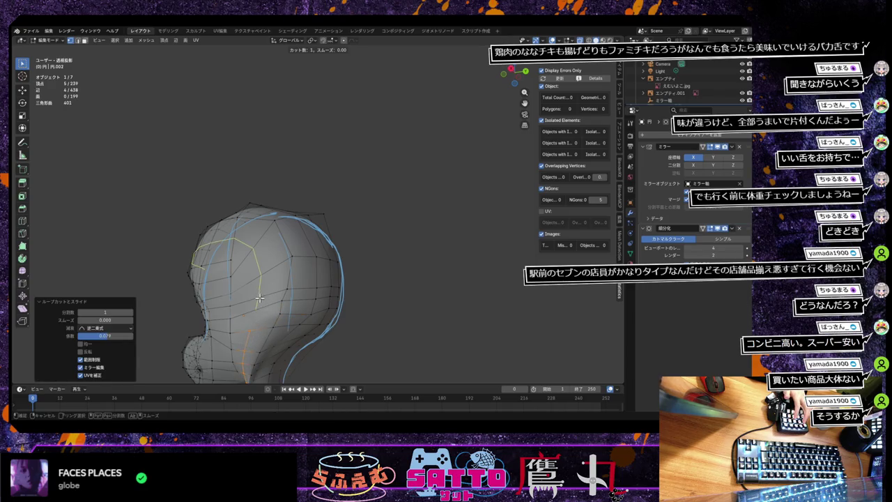
{"action": "left_click", "coordinate": [258, 297]}
{"action": "left_click", "coordinate": [268, 296]}
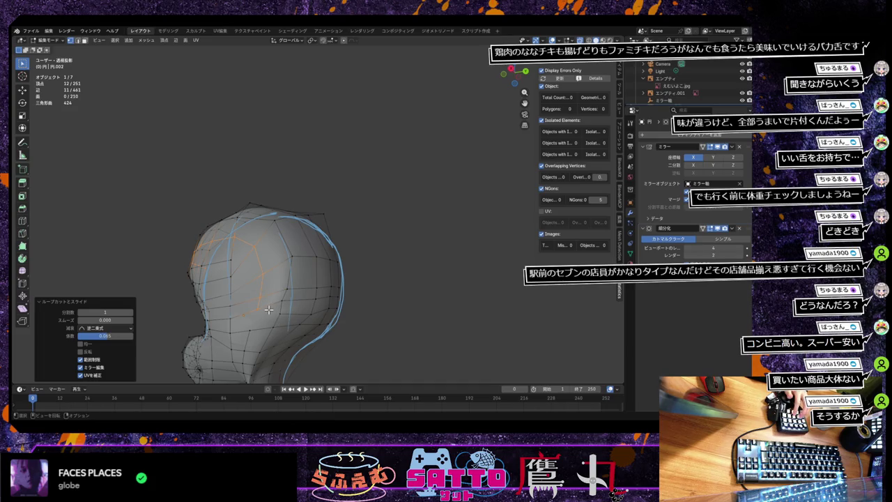
Delete a face on the hair's side, then undo to keep the surface closed.
{"action": "left_click", "coordinate": [259, 312]}
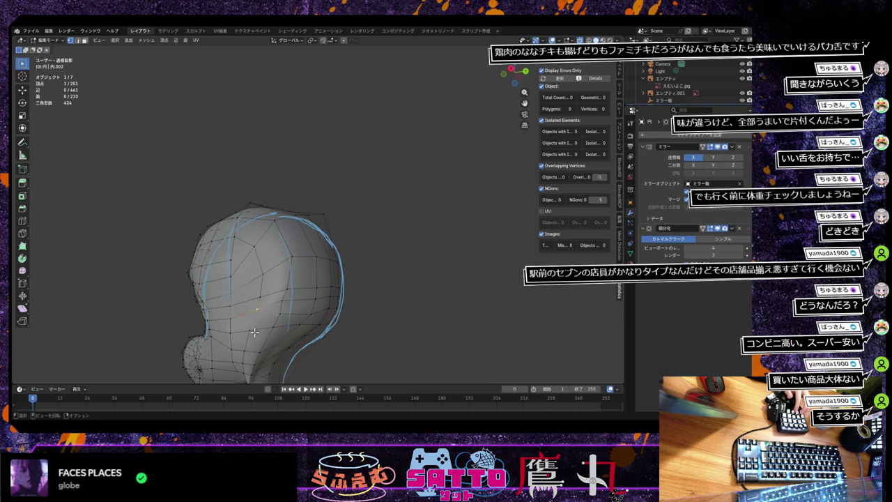
{"action": "left_click", "coordinate": [256, 334], "text": "shift"}
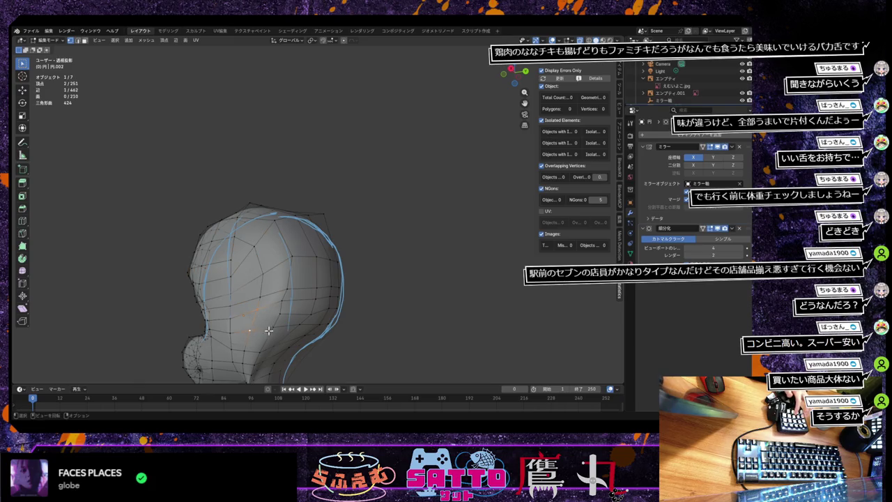
{"action": "middle_click_drag", "start_coordinate": [272, 324], "coordinate": [265, 320]}
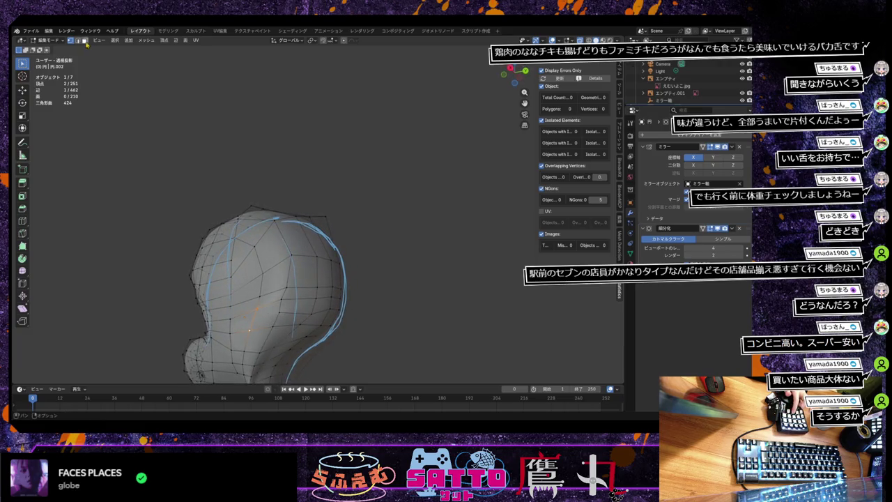
{"action": "key", "text": "3"}
{"action": "left_click", "coordinate": [269, 322]}
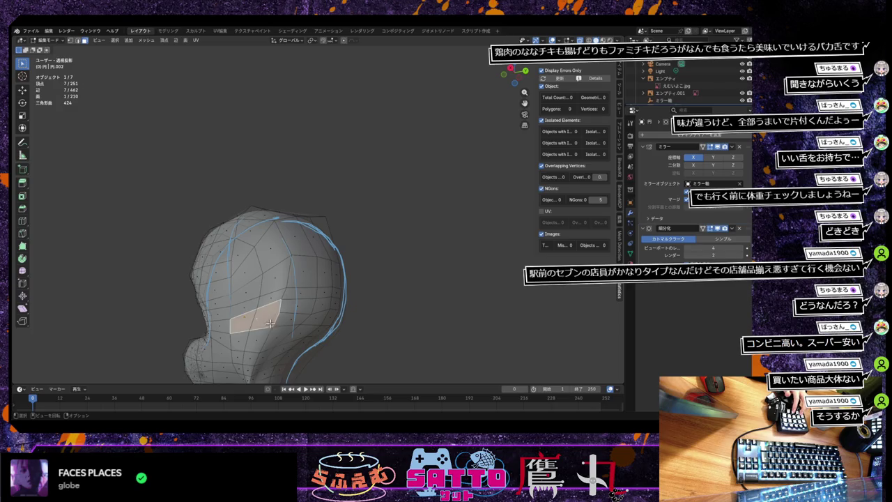
{"action": "key", "text": "x"}
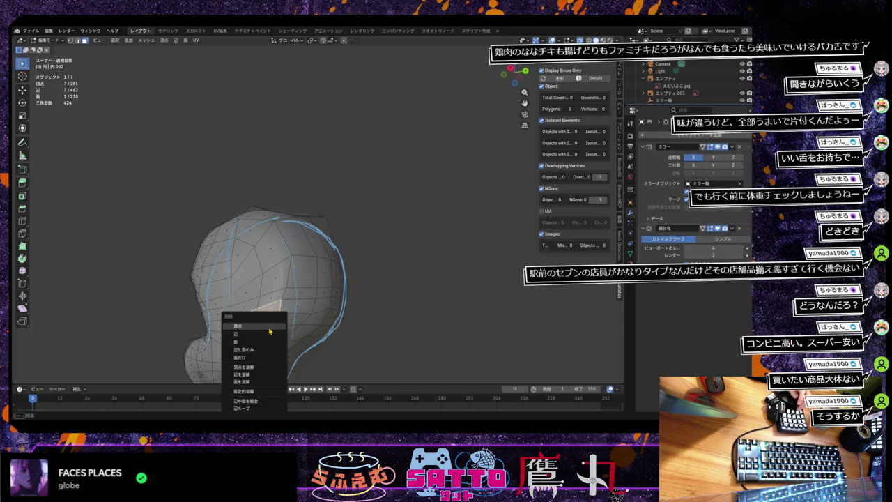
{"action": "left_click", "coordinate": [267, 337]}
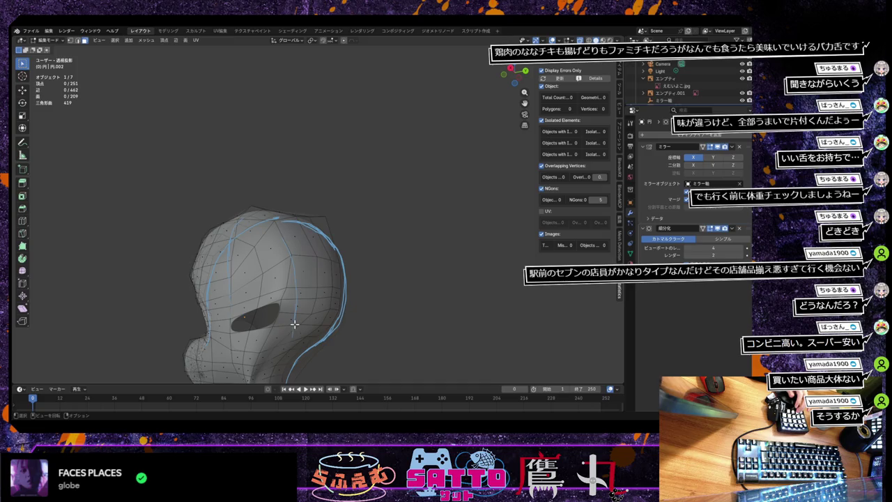
{"action": "key", "text": "1"}
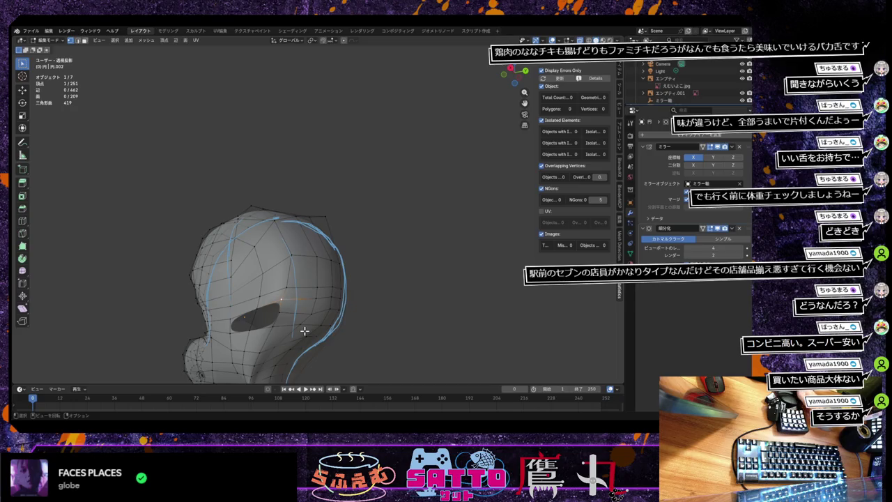
{"action": "key", "text": "ctrl+z"}
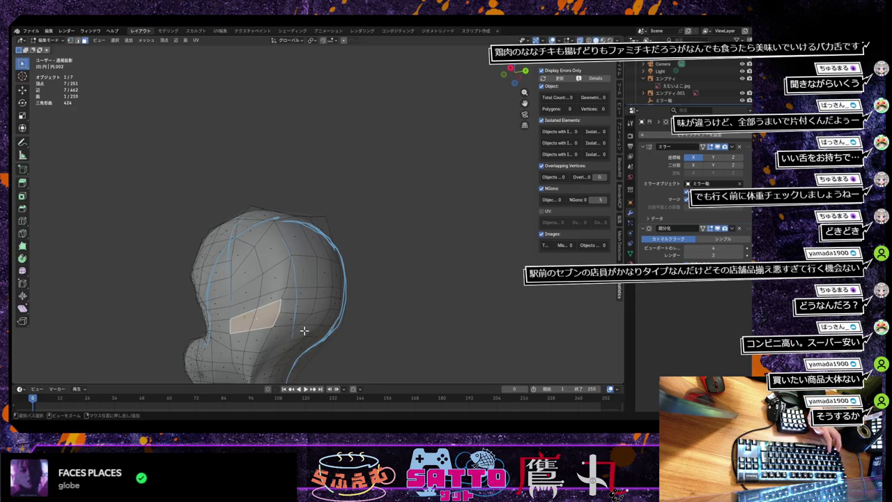
{"action": "key", "text": "ctrl+z"}
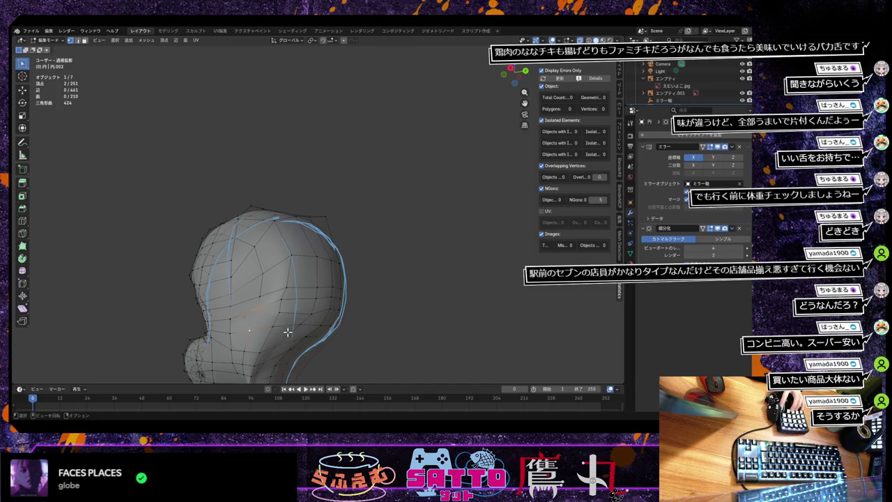
In back orthographic view, slide a side vertex along X toward the blue outline.
{"action": "middle_click_drag", "start_coordinate": [294, 330], "coordinate": [264, 347]}
{"action": "middle_click_drag", "start_coordinate": [262, 347], "coordinate": [236, 353]}
{"action": "middle_click_drag", "start_coordinate": [293, 272], "coordinate": [306, 271]}
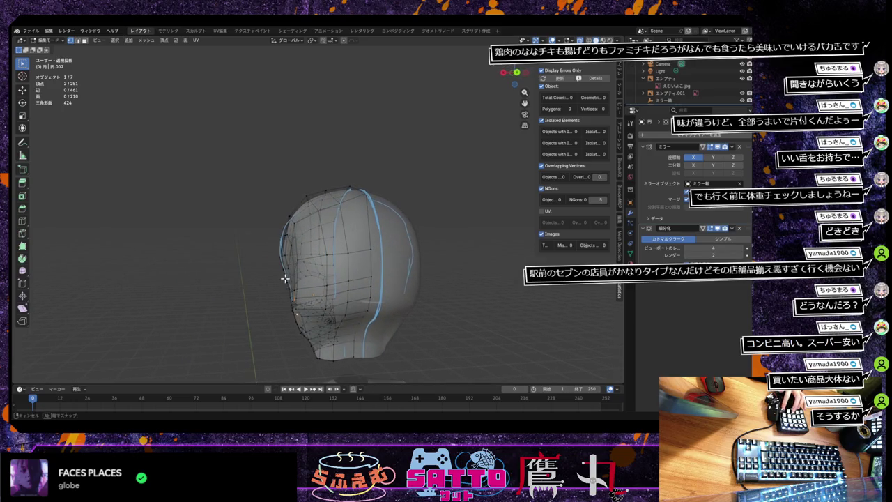
{"action": "key", "text": "ctrl+KP_1"}
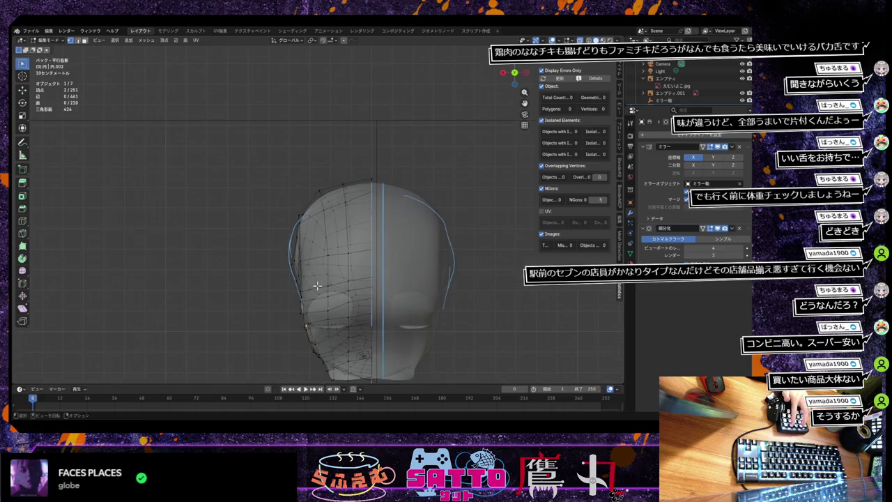
{"action": "scroll", "coordinate": [320, 278], "scroll_direction": "up", "scroll_amount": 4}
{"action": "scroll", "coordinate": [319, 279], "scroll_direction": "up", "scroll_amount": 1}
{"action": "scroll", "coordinate": [319, 282], "scroll_direction": "down", "scroll_amount": 2}
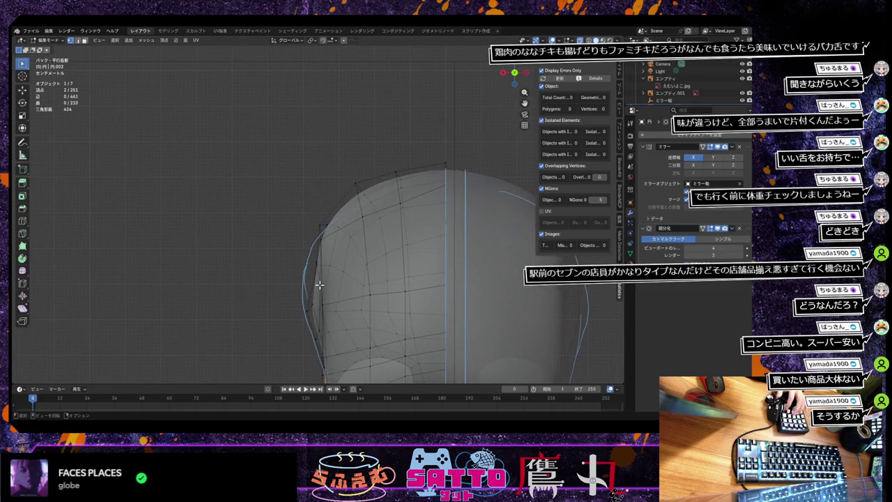
{"action": "left_click", "coordinate": [324, 286]}
{"action": "key", "text": "g"}
{"action": "key", "text": "x"}
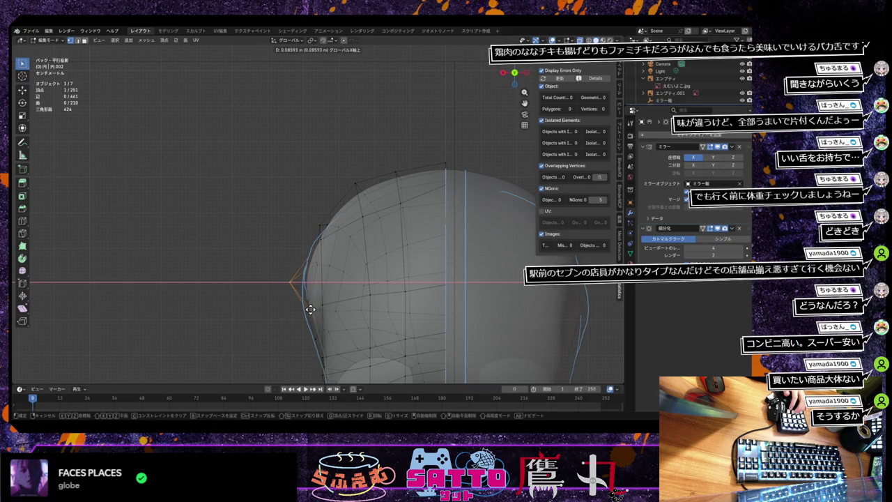
{"action": "left_click", "coordinate": [312, 310]}
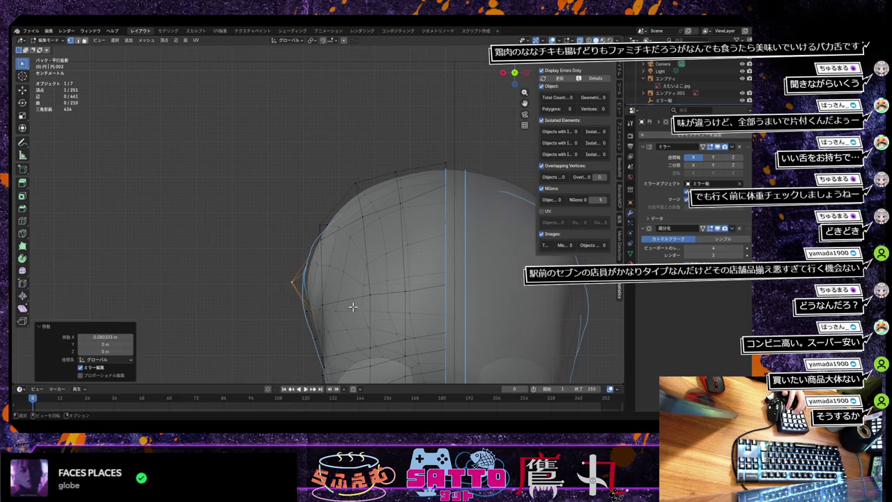
Check the hair in perspective and refine side vertex positions from the back.
{"action": "mouse_move", "coordinate": [344, 248]}
{"action": "middle_mouse_down"}
{"action": "mouse_move", "coordinate": [220, 263]}
{"action": "mouse_move", "coordinate": [207, 285]}
{"action": "mouse_move", "coordinate": [349, 274]}
{"action": "middle_mouse_up"}
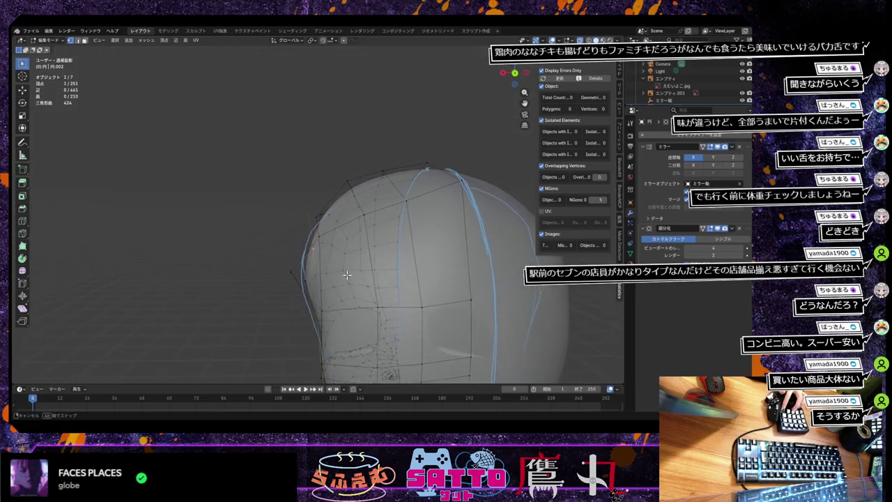
{"action": "key", "text": "ctrl+KP_1"}
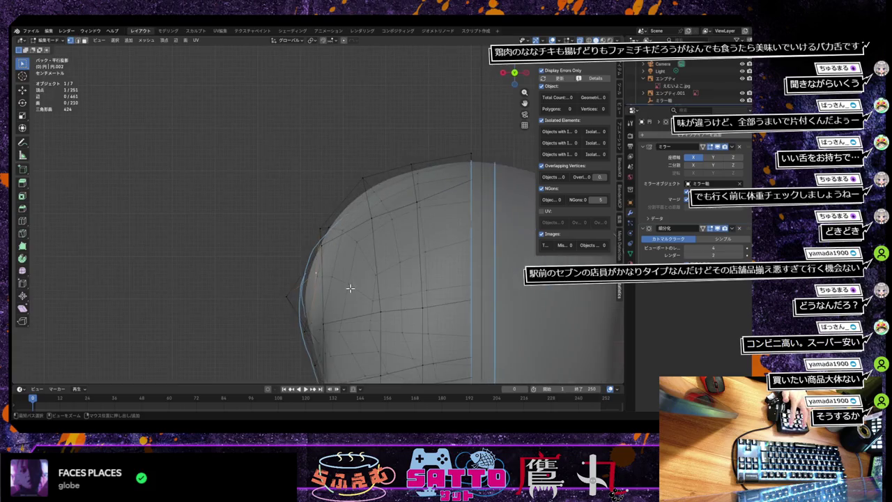
{"action": "key", "text": "g"}
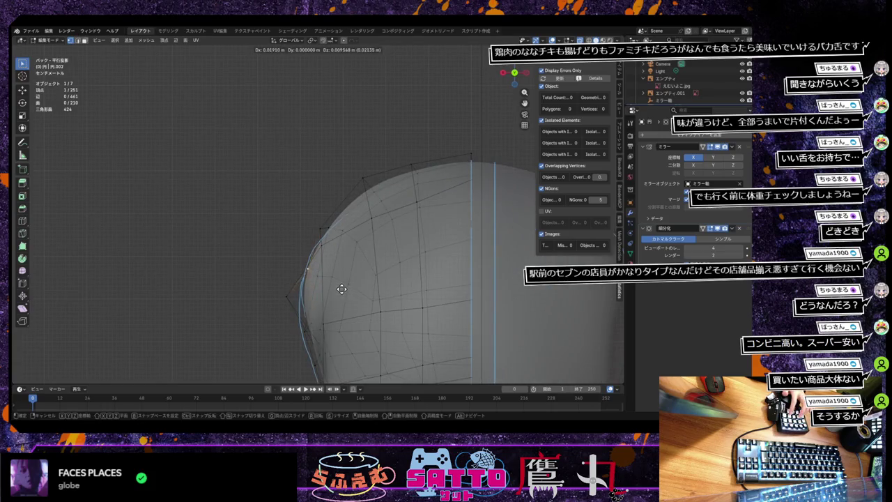
{"action": "left_click", "coordinate": [336, 286]}
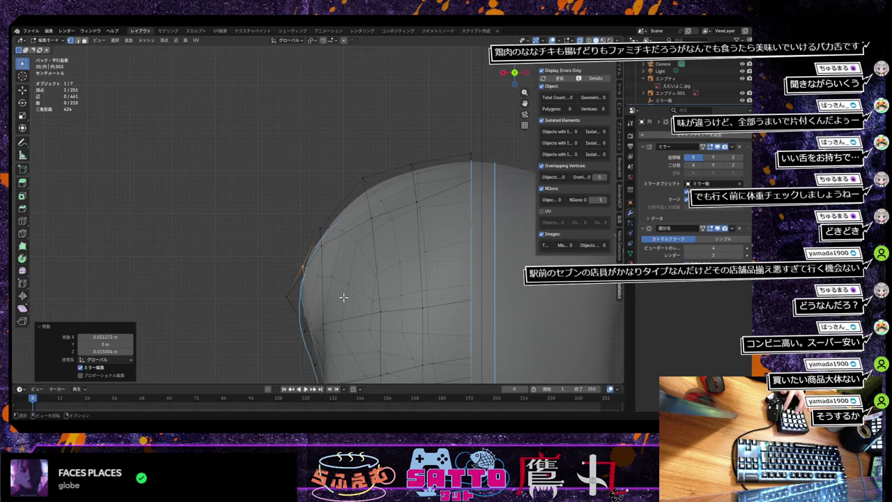
{"action": "scroll", "coordinate": [342, 291], "scroll_direction": "down", "scroll_amount": 1}
{"action": "middle_click_drag", "start_coordinate": [350, 298], "coordinate": [274, 324]}
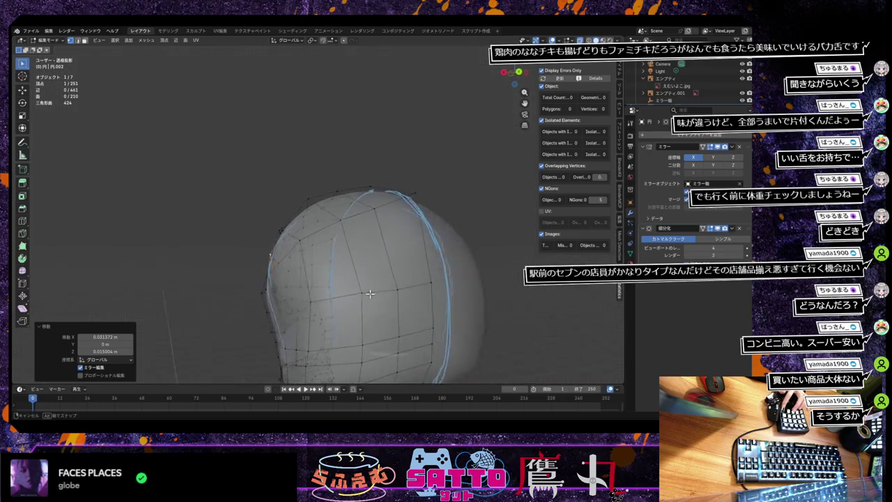
{"action": "left_click", "coordinate": [274, 324]}
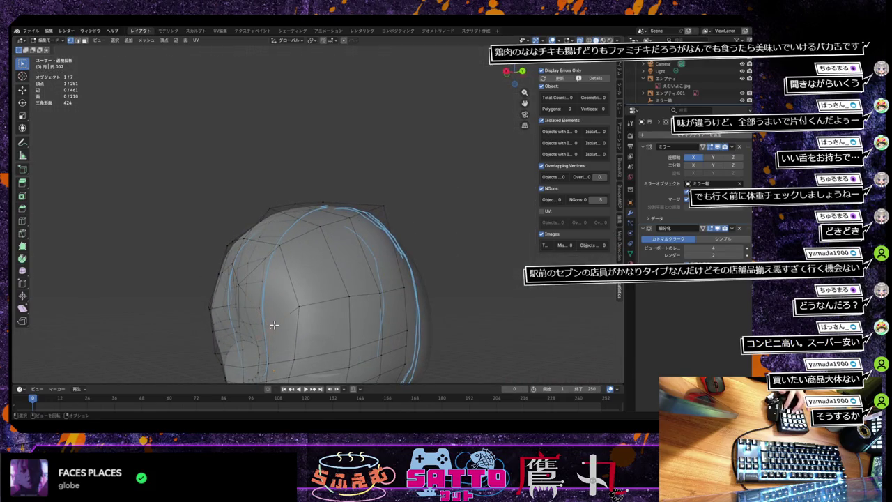
{"action": "key", "text": "ctrl+KP_1"}
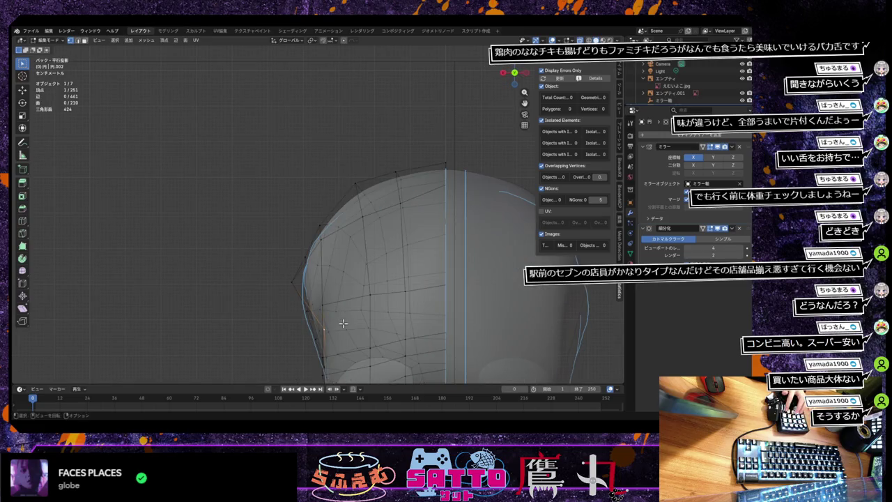
{"action": "key", "text": "g"}
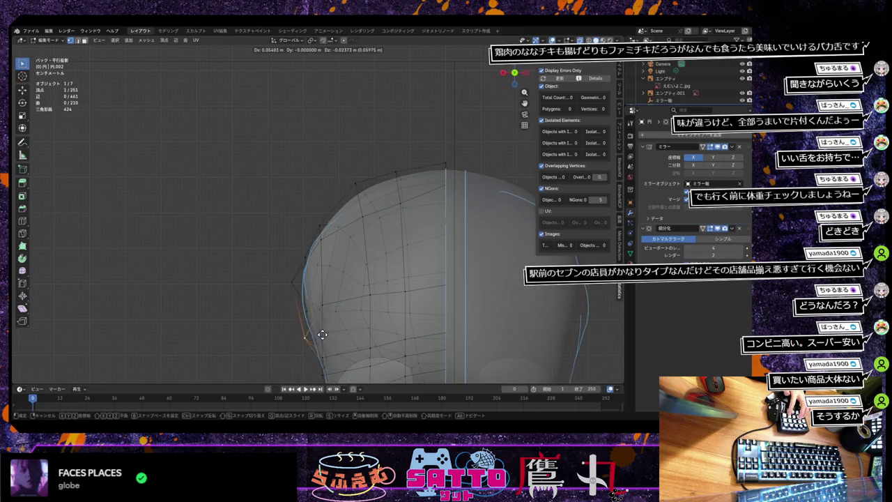
{"action": "left_click", "coordinate": [317, 335]}
Move another hair vertex toward the outline in the straight back view.
{"action": "scroll", "coordinate": [353, 333], "scroll_direction": "down", "scroll_amount": 3}
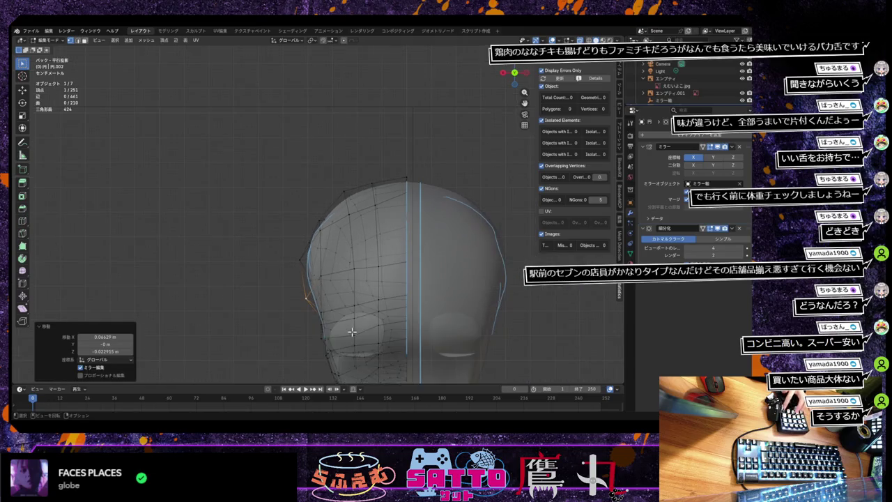
{"action": "mouse_move", "coordinate": [352, 333]}
{"action": "middle_mouse_down"}
{"action": "mouse_move", "coordinate": [393, 312]}
{"action": "mouse_move", "coordinate": [440, 305]}
{"action": "mouse_move", "coordinate": [412, 316]}
{"action": "mouse_move", "coordinate": [281, 318]}
{"action": "middle_mouse_up"}
{"action": "left_click", "coordinate": [282, 319]}
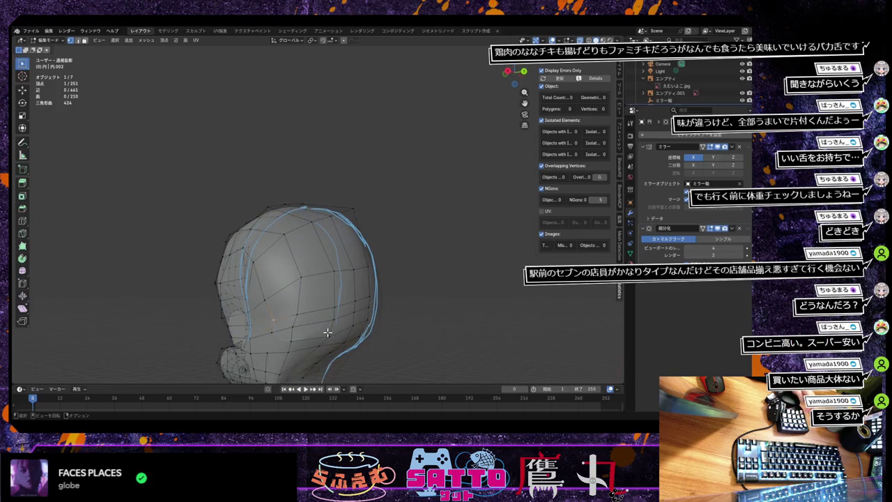
{"action": "key", "text": "ctrl+KP_1"}
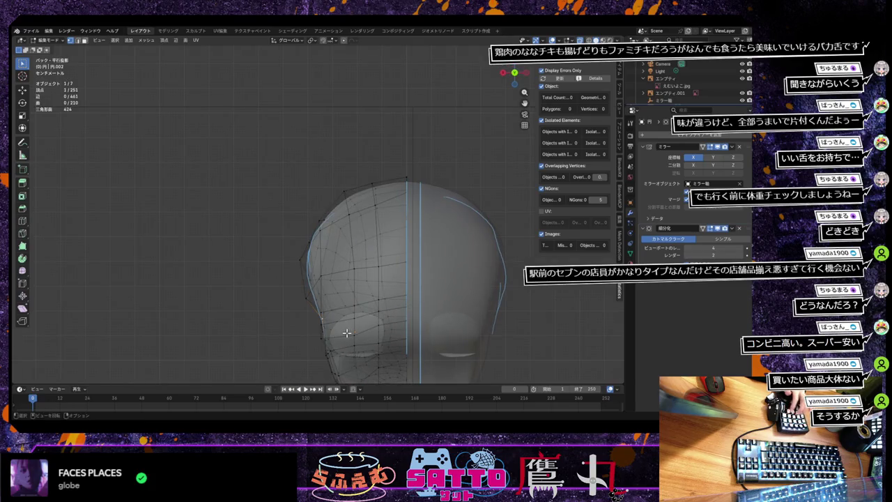
{"action": "key", "text": "g"}
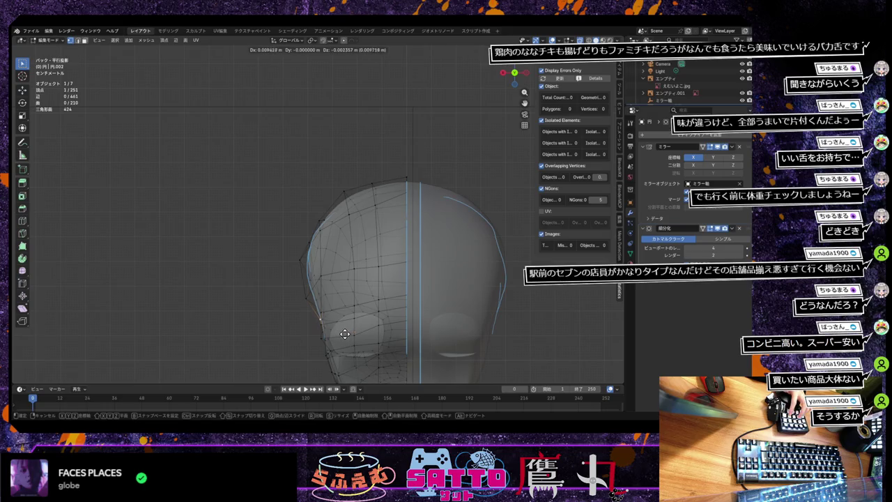
{"action": "left_click", "coordinate": [344, 334]}
Fine-tune a side vertex with several small moves against the back reference.
{"action": "middle_click_drag", "start_coordinate": [351, 328], "coordinate": [434, 314]}
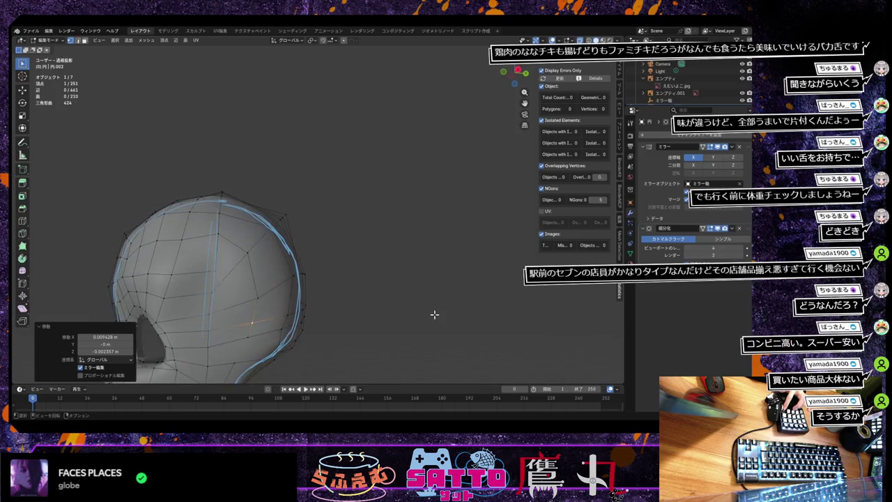
{"action": "mouse_move", "coordinate": [216, 272]}
{"action": "middle_mouse_down"}
{"action": "mouse_move", "coordinate": [218, 338]}
{"action": "mouse_move", "coordinate": [223, 331]}
{"action": "middle_mouse_up"}
{"action": "key", "text": "ctrl+KP_1"}
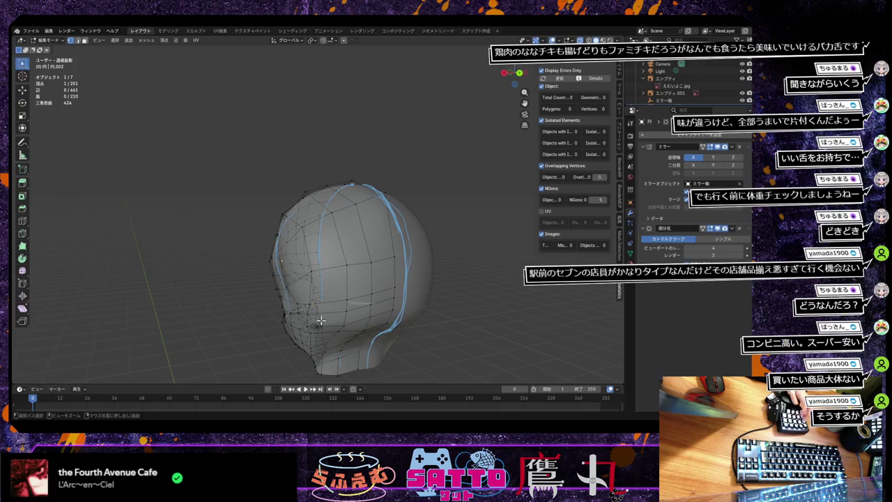
{"action": "key", "text": "g"}
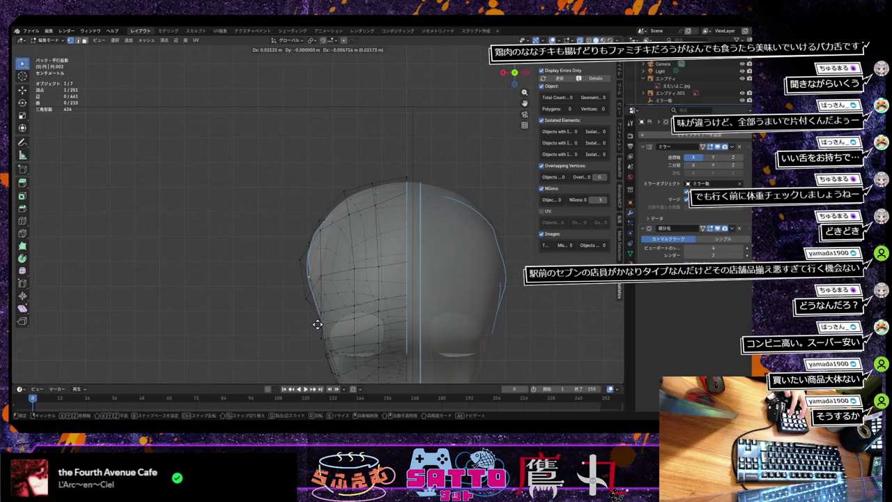
{"action": "left_click", "coordinate": [317, 324]}
{"action": "key", "text": "g"}
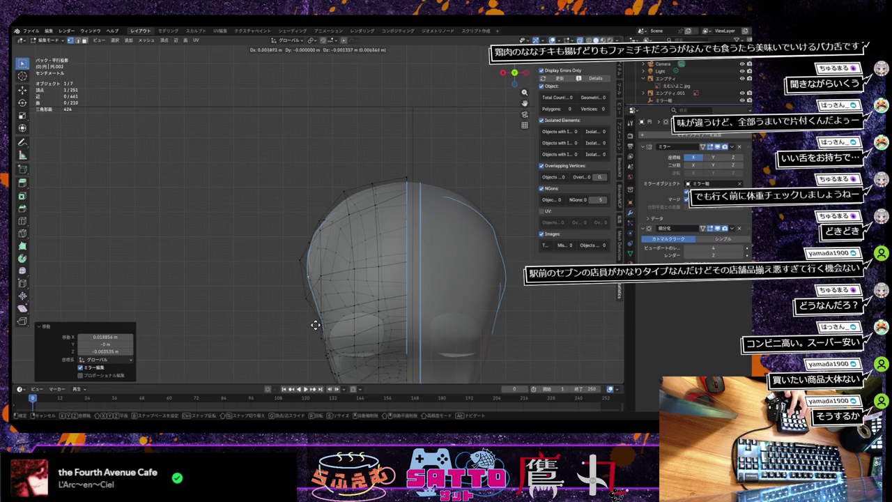
{"action": "left_click", "coordinate": [316, 324]}
{"action": "key", "text": "g"}
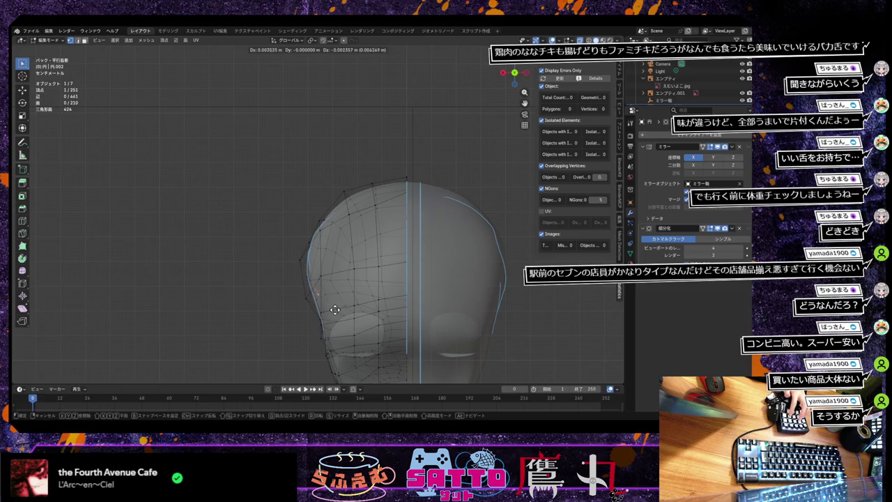
{"action": "left_click", "coordinate": [329, 313]}
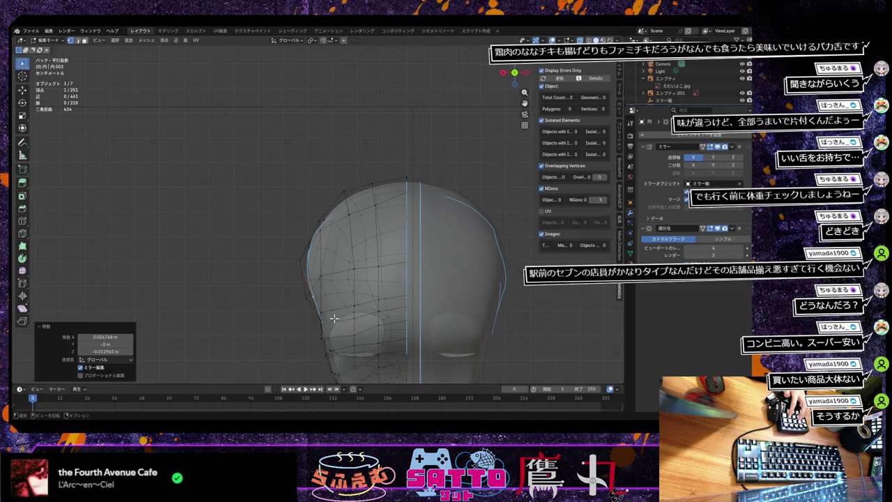
{"action": "key", "text": "g"}
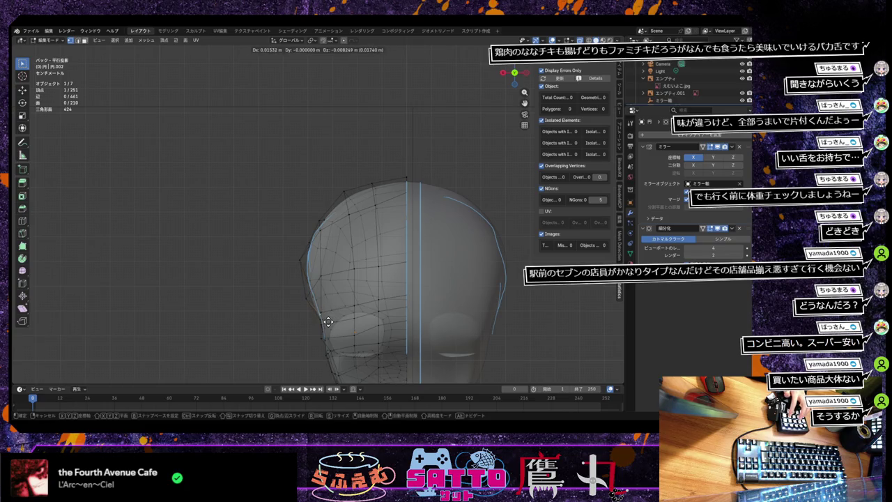
{"action": "left_click", "coordinate": [328, 321]}
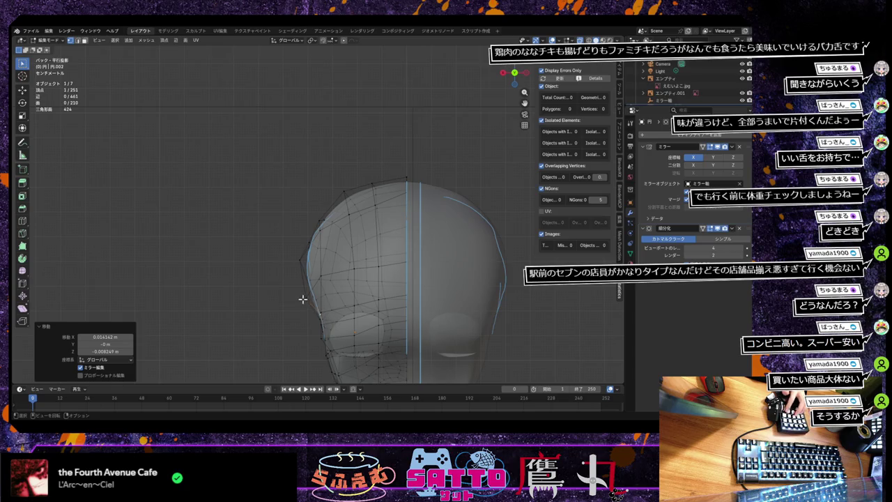
Move a vertex on the hair's left edge onto the blue outline.
{"action": "left_click", "coordinate": [303, 299]}
{"action": "key", "text": "g"}
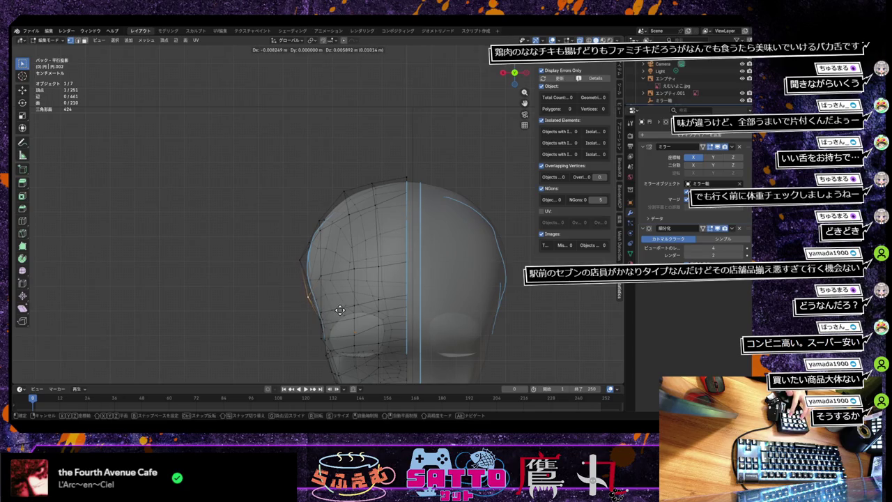
{"action": "left_click", "coordinate": [338, 305]}
{"action": "key", "text": "g"}
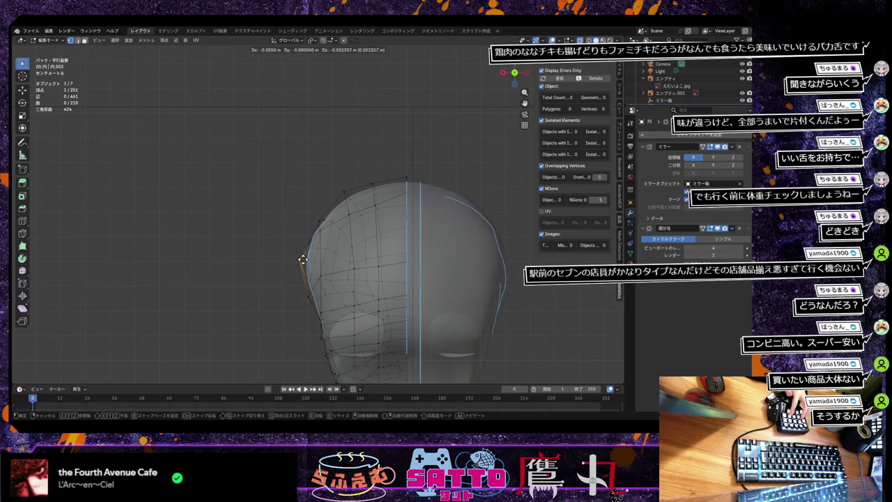
{"action": "left_click", "coordinate": [304, 259]}
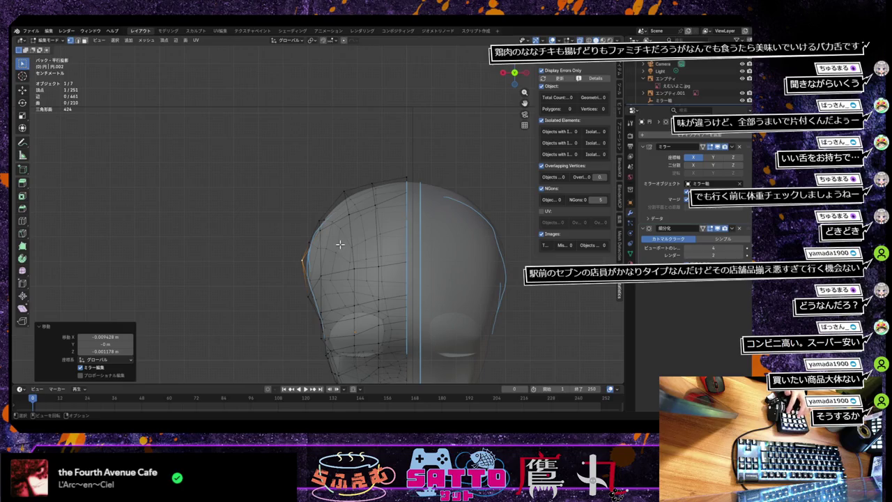
{"action": "mouse_move", "coordinate": [351, 245]}
{"action": "middle_mouse_down"}
{"action": "mouse_move", "coordinate": [460, 290]}
{"action": "mouse_move", "coordinate": [506, 281]}
{"action": "mouse_move", "coordinate": [391, 303]}
{"action": "mouse_move", "coordinate": [483, 301]}
{"action": "mouse_move", "coordinate": [522, 281]}
{"action": "mouse_move", "coordinate": [494, 306]}
{"action": "mouse_move", "coordinate": [526, 311]}
{"action": "mouse_move", "coordinate": [446, 313]}
{"action": "mouse_move", "coordinate": [505, 292]}
{"action": "mouse_move", "coordinate": [489, 304]}
{"action": "mouse_move", "coordinate": [420, 314]}
{"action": "mouse_move", "coordinate": [432, 316]}
{"action": "mouse_move", "coordinate": [420, 299]}
{"action": "mouse_move", "coordinate": [347, 278]}
{"action": "mouse_move", "coordinate": [406, 282]}
{"action": "mouse_move", "coordinate": [320, 281]}
{"action": "mouse_move", "coordinate": [388, 275]}
{"action": "mouse_move", "coordinate": [384, 247]}
{"action": "middle_mouse_up"}
Return to Object Mode, turn on X-ray, and switch to front orthographic view.
{"action": "key", "text": "Tab"}
{"action": "key", "text": "alt+z"}
{"action": "scroll", "coordinate": [388, 286], "scroll_direction": "down", "scroll_amount": 4}
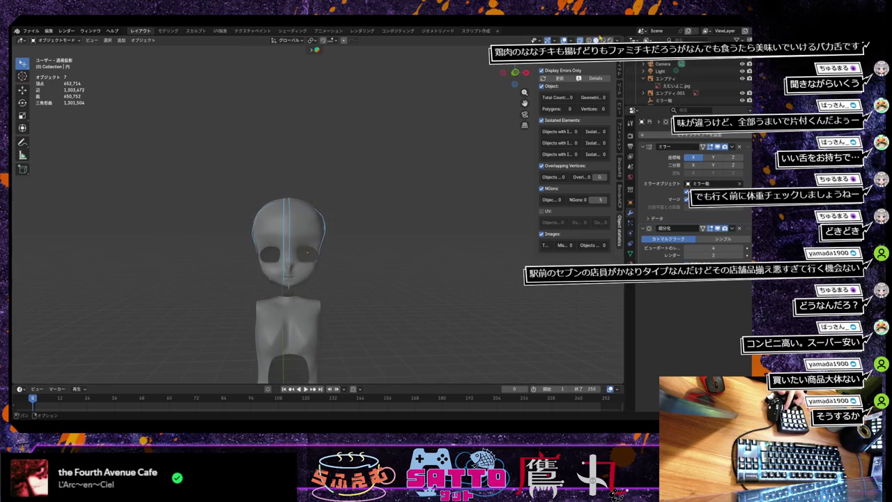
{"action": "key", "text": "KP_1"}
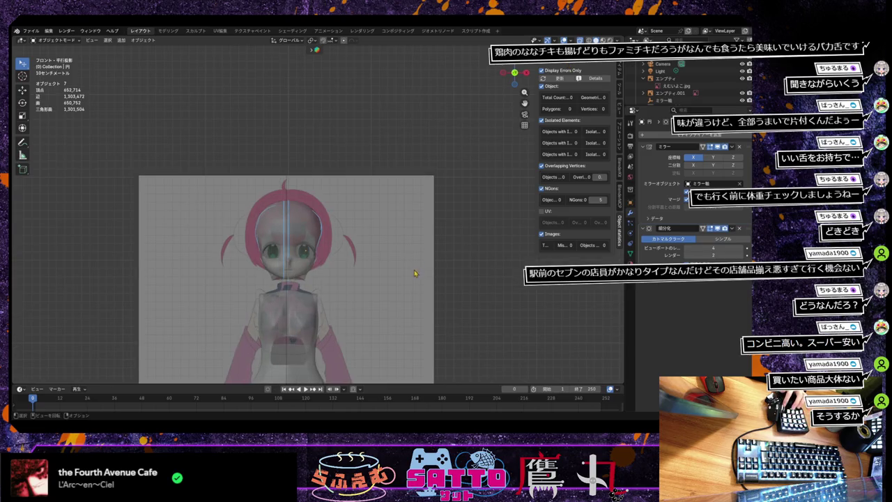
Zoom in on the head and the front reference drawing.
{"action": "scroll", "coordinate": [412, 274], "scroll_direction": "up", "scroll_amount": 2}
{"action": "scroll", "coordinate": [411, 274], "scroll_direction": "up", "scroll_amount": 1}
{"action": "scroll", "coordinate": [430, 246], "scroll_direction": "up", "scroll_amount": 1}
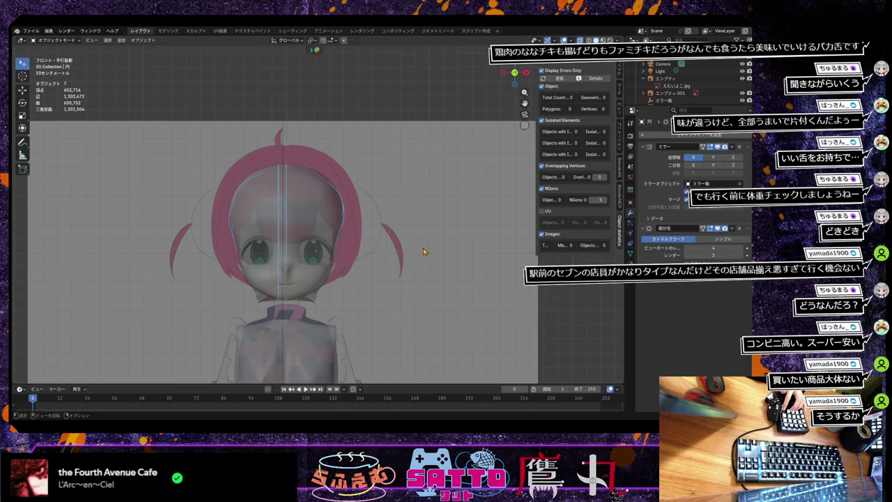
{"action": "scroll", "coordinate": [423, 251], "scroll_direction": "up", "scroll_amount": 1}
{"action": "scroll", "coordinate": [423, 252], "scroll_direction": "down", "scroll_amount": 1}
{"action": "scroll", "coordinate": [423, 252], "scroll_direction": "up", "scroll_amount": 1}
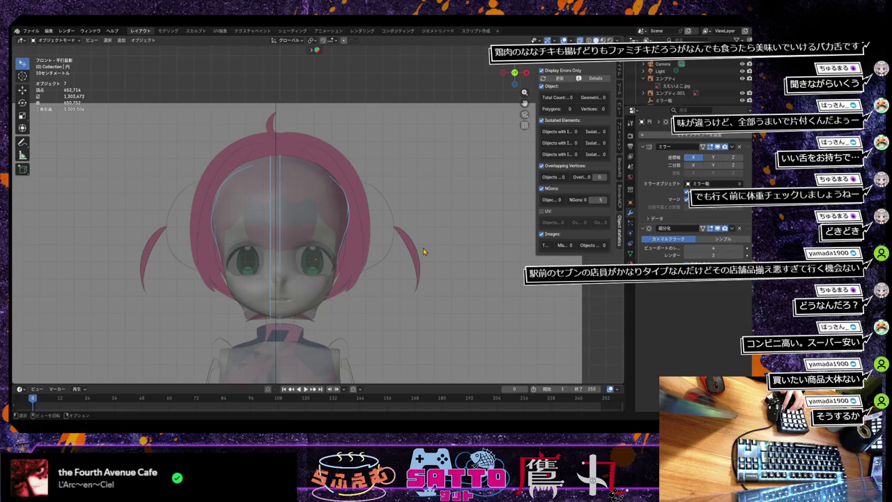
{"action": "scroll", "coordinate": [423, 252], "scroll_direction": "up", "scroll_amount": 1}
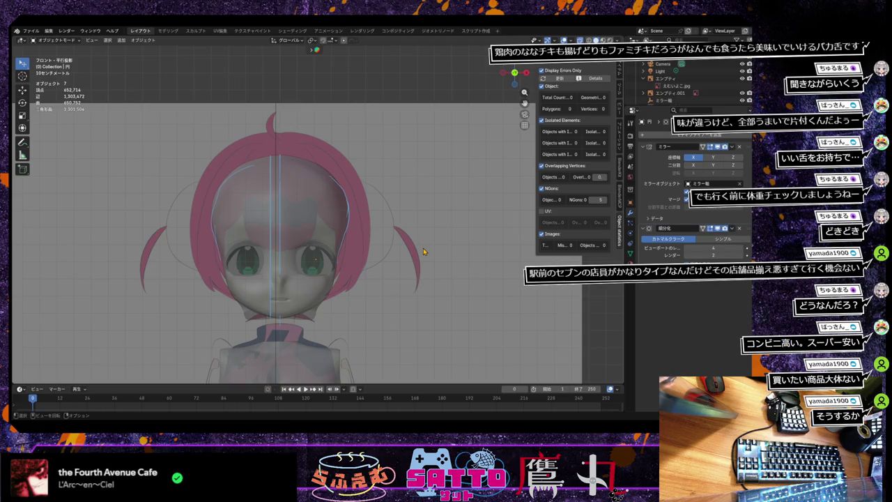
{"action": "scroll", "coordinate": [423, 252], "scroll_direction": "down", "scroll_amount": 1}
{"action": "scroll", "coordinate": [423, 252], "scroll_direction": "up", "scroll_amount": 1}
{"action": "scroll", "coordinate": [423, 251], "scroll_direction": "down", "scroll_amount": 1}
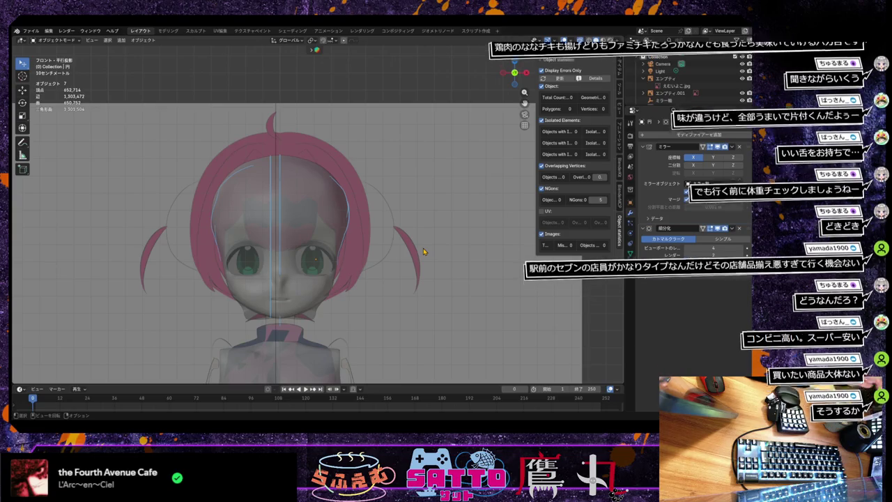
{"action": "scroll", "coordinate": [423, 251], "scroll_direction": "up", "scroll_amount": 1}
{"action": "scroll", "coordinate": [423, 252], "scroll_direction": "down", "scroll_amount": 1}
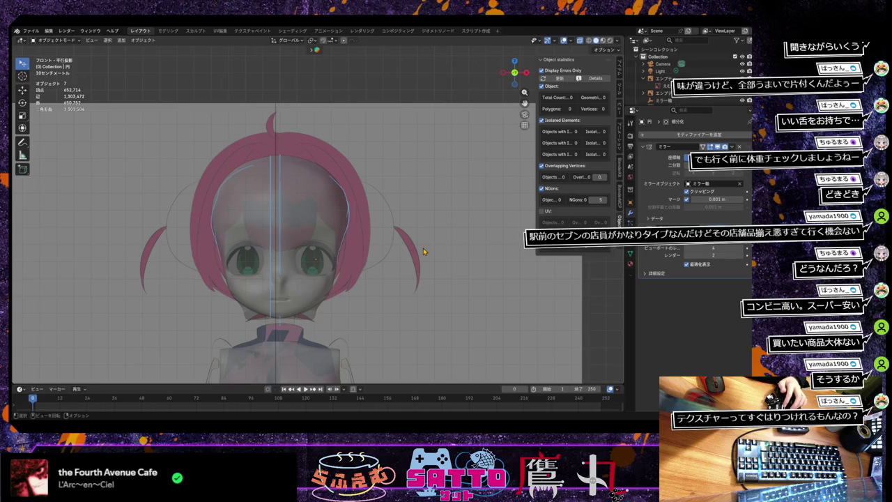
{"action": "scroll", "coordinate": [339, 239], "scroll_direction": "up", "scroll_amount": 1}
{"action": "scroll", "coordinate": [339, 239], "scroll_direction": "down", "scroll_amount": 1}
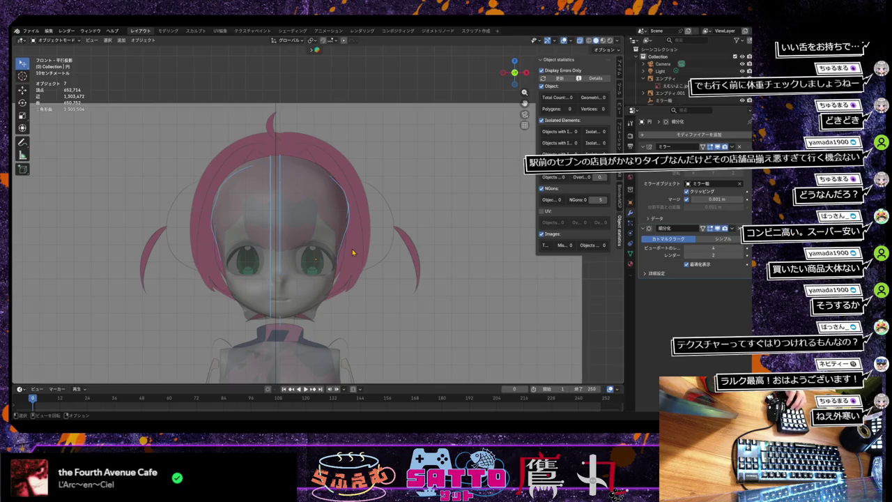
{"action": "scroll", "coordinate": [345, 278], "scroll_direction": "down", "scroll_amount": 3}
{"action": "scroll", "coordinate": [345, 279], "scroll_direction": "up", "scroll_amount": 4}
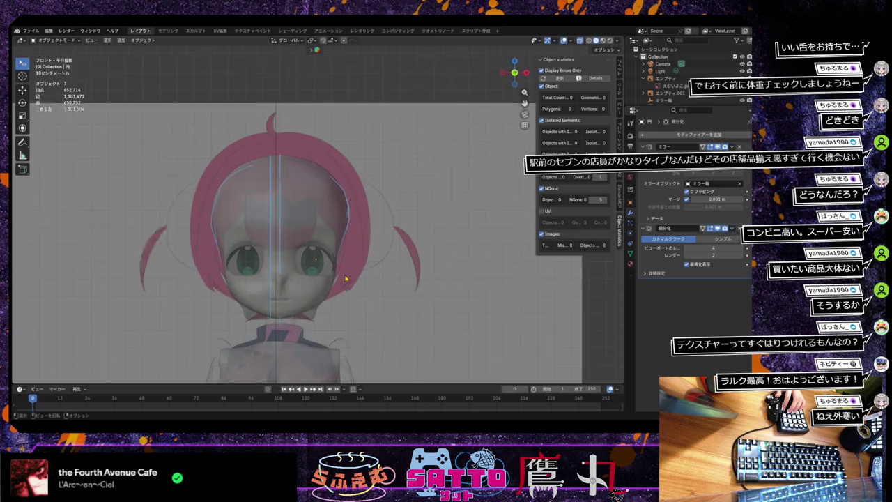
{"action": "scroll", "coordinate": [345, 279], "scroll_direction": "up", "scroll_amount": 2}
Toggle wireframe then solid shading, enter Edit Mode, and isolate the hair mesh in local view.
{"action": "left_click", "coordinate": [588, 40]}
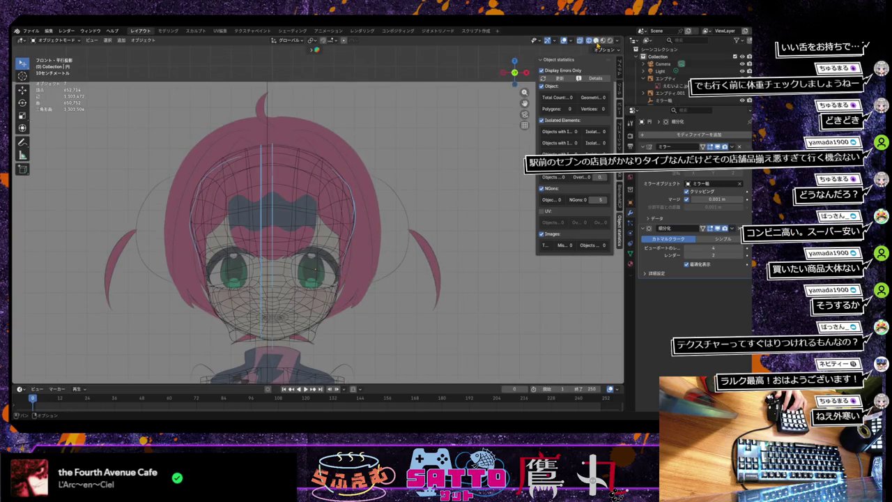
{"action": "left_click", "coordinate": [596, 42]}
{"action": "key", "text": "Tab"}
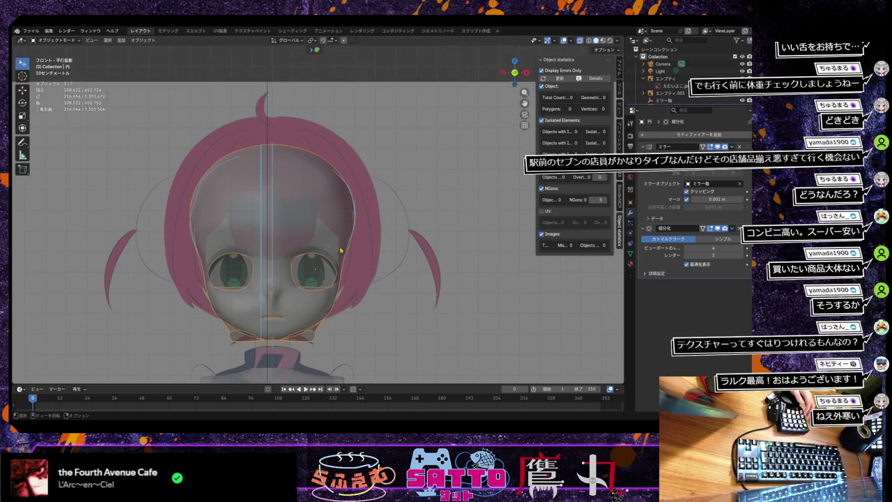
{"action": "key", "text": "KP_Divide"}
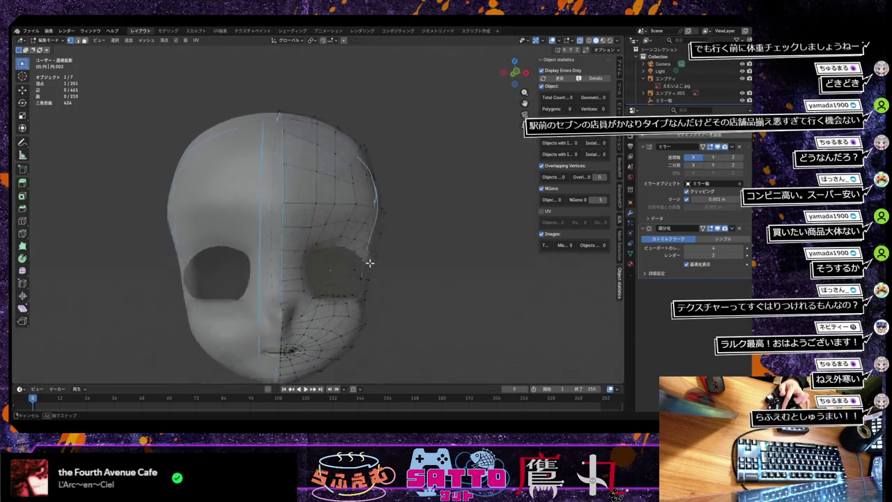
{"action": "mouse_move", "coordinate": [361, 267]}
{"action": "middle_mouse_down"}
{"action": "mouse_move", "coordinate": [247, 280]}
{"action": "mouse_move", "coordinate": [317, 252]}
{"action": "mouse_move", "coordinate": [355, 258]}
{"action": "mouse_move", "coordinate": [335, 267]}
{"action": "mouse_move", "coordinate": [346, 260]}
{"action": "mouse_move", "coordinate": [359, 269]}
{"action": "mouse_move", "coordinate": [334, 274]}
{"action": "middle_mouse_up"}
{"action": "scroll", "coordinate": [333, 275], "scroll_direction": "up", "scroll_amount": 2}
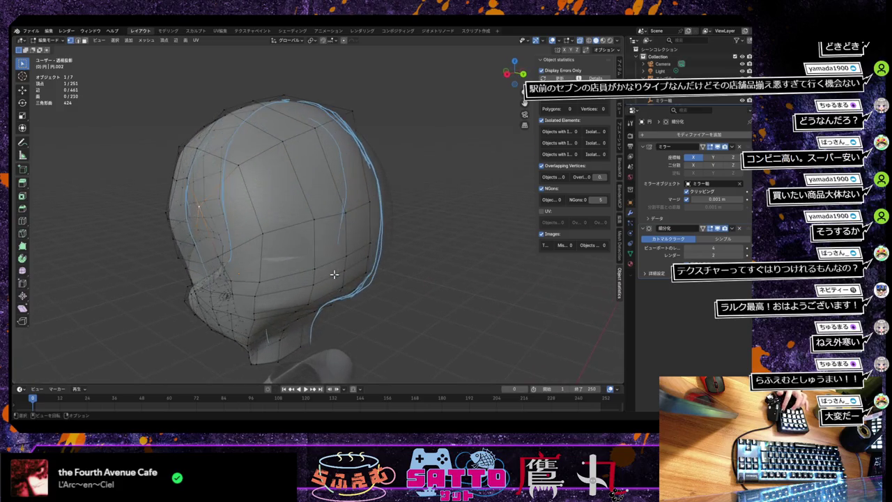
In right side view, move the upper back-edge vertices onto the pink reference hair outline.
{"action": "key", "text": "KP_3"}
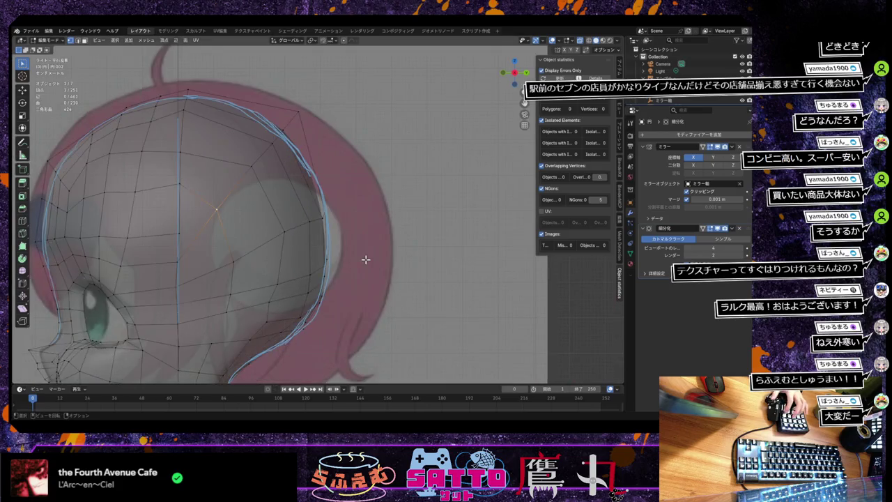
{"action": "mouse_move", "coordinate": [362, 261]}
{"action": "middle_mouse_down"}
{"action": "mouse_move", "coordinate": [318, 269]}
{"action": "mouse_move", "coordinate": [306, 304]}
{"action": "mouse_move", "coordinate": [339, 255]}
{"action": "mouse_move", "coordinate": [350, 257]}
{"action": "mouse_move", "coordinate": [326, 265]}
{"action": "middle_mouse_up"}
{"action": "key", "text": "KP_3"}
{"action": "middle_click_drag", "start_coordinate": [305, 277], "coordinate": [347, 260]}
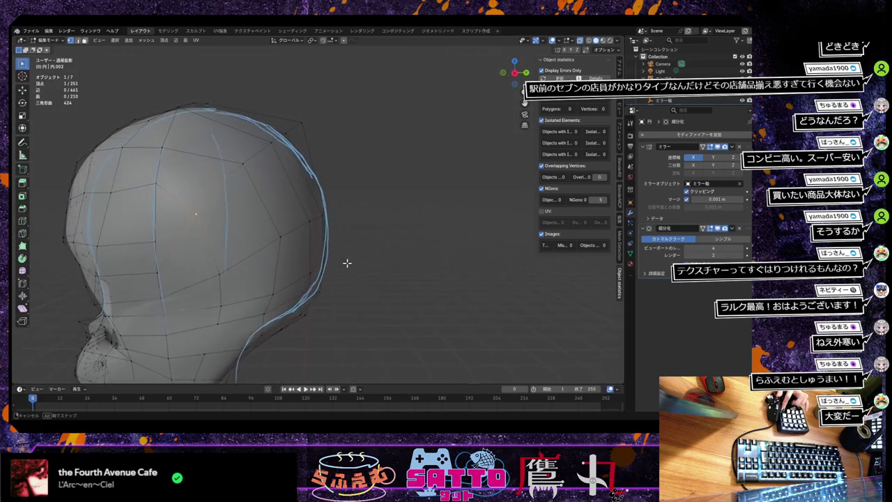
{"action": "key", "text": "KP_3"}
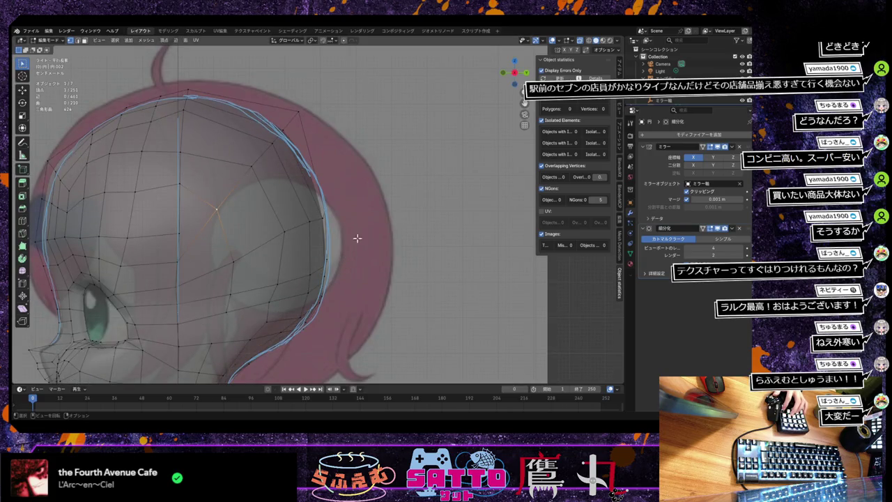
{"action": "left_click", "coordinate": [343, 214]}
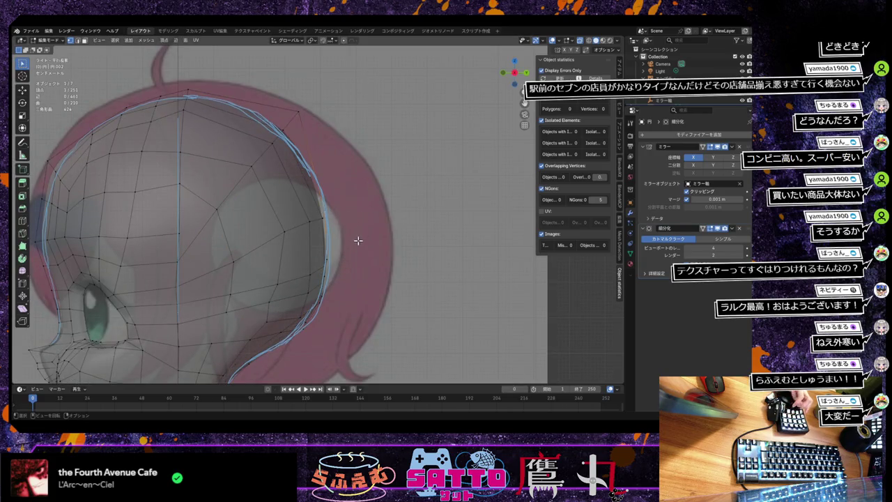
{"action": "key", "text": "g"}
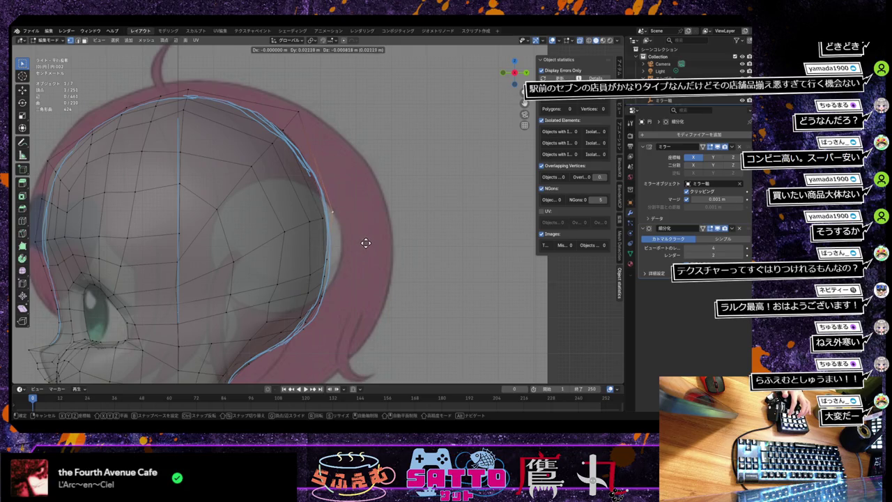
{"action": "left_click", "coordinate": [367, 243]}
{"action": "key", "text": "g"}
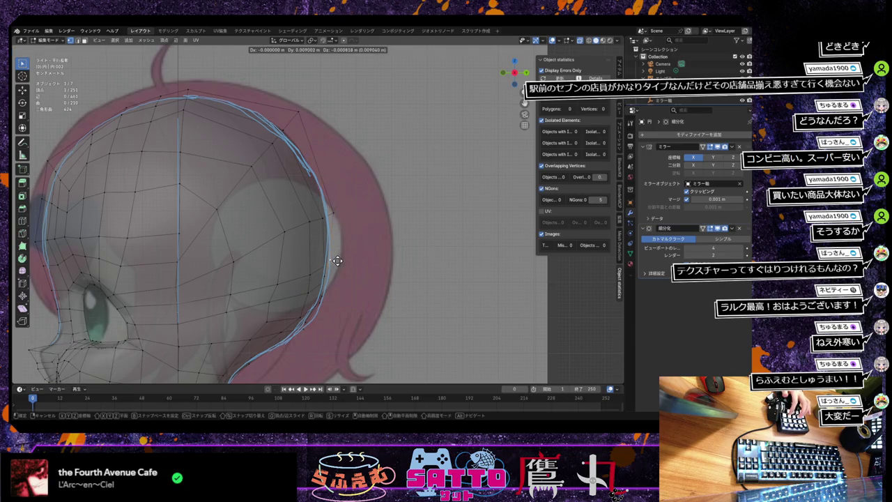
{"action": "left_click", "coordinate": [338, 260]}
Move the lower back-edge vertices onto the outline, the last shifted Z −0.01555 m.
{"action": "key", "text": "g"}
{"action": "left_click", "coordinate": [331, 282]}
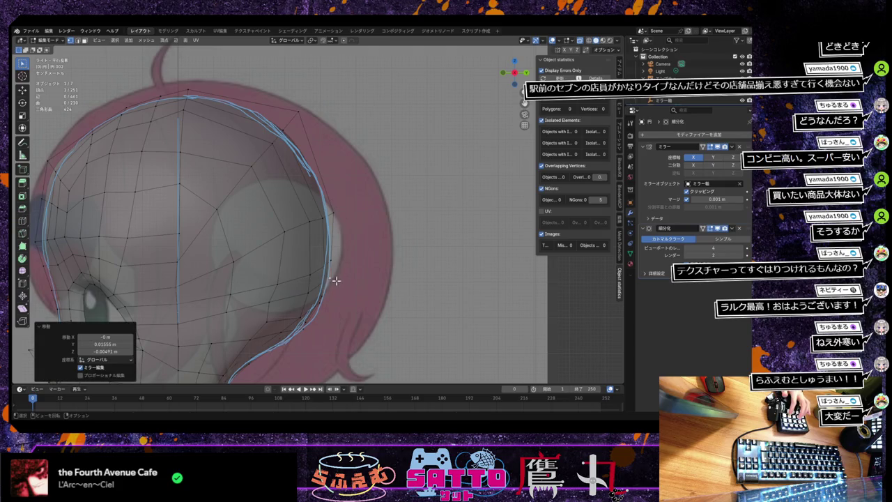
{"action": "key", "text": "g"}
{"action": "left_click", "coordinate": [328, 297]}
{"action": "key", "text": "g"}
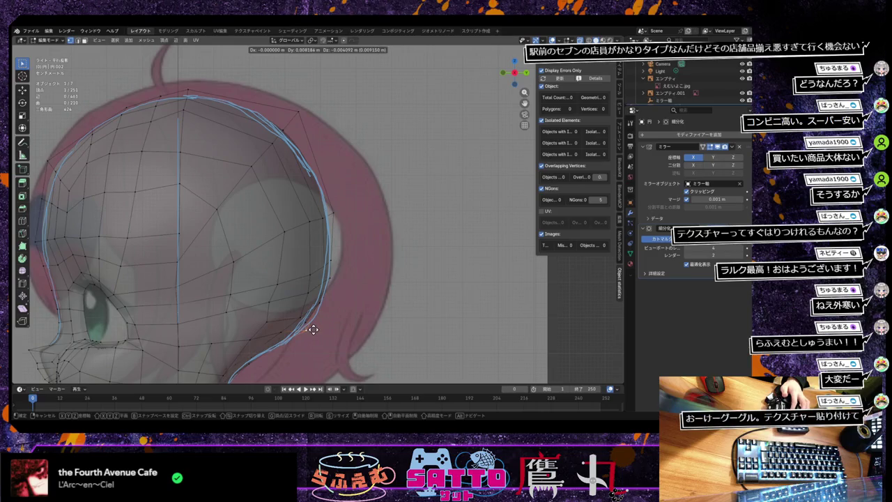
{"action": "left_click", "coordinate": [312, 325]}
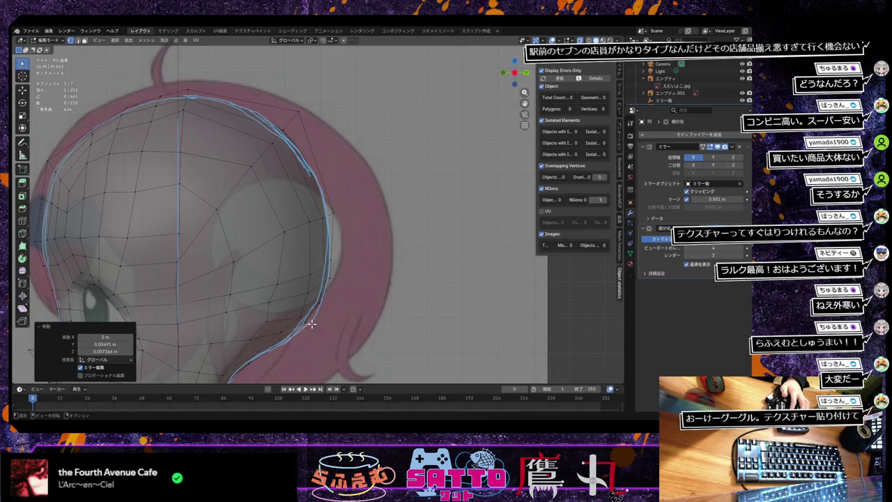
{"action": "key", "text": "g"}
{"action": "left_click", "coordinate": [313, 325]}
{"action": "key", "text": "g"}
{"action": "left_click", "coordinate": [321, 302]}
{"action": "key", "text": "g"}
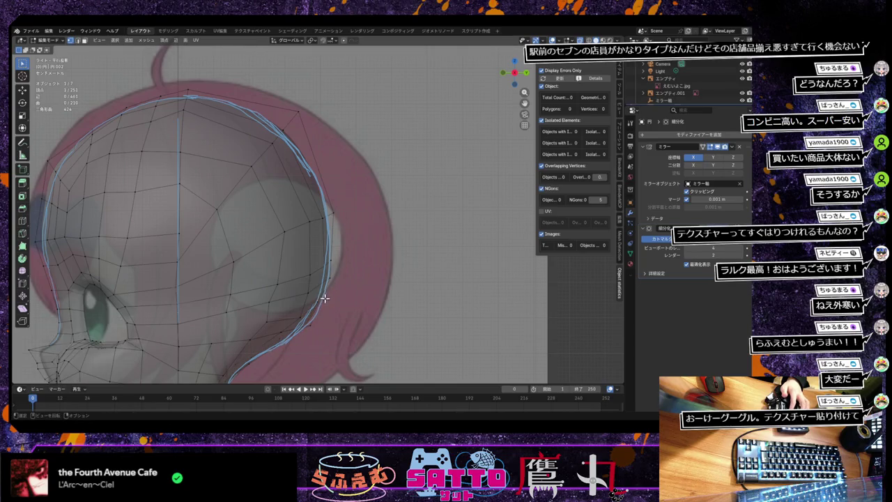
{"action": "left_click", "coordinate": [329, 302]}
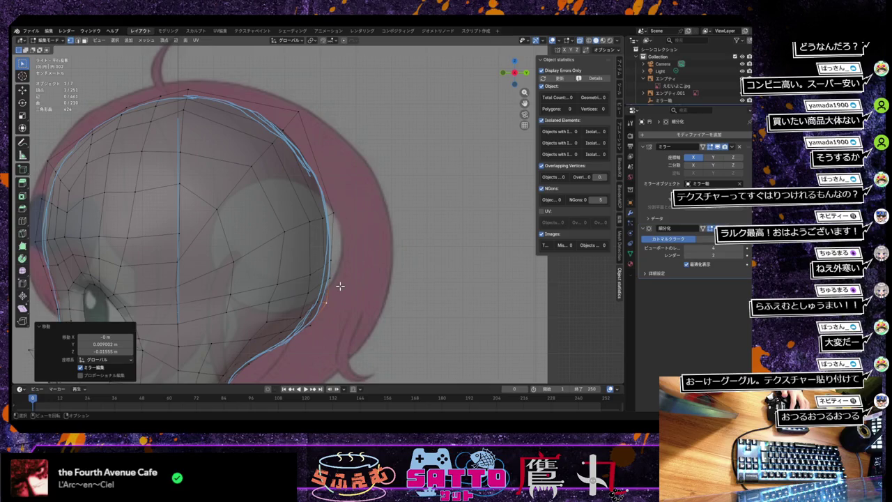
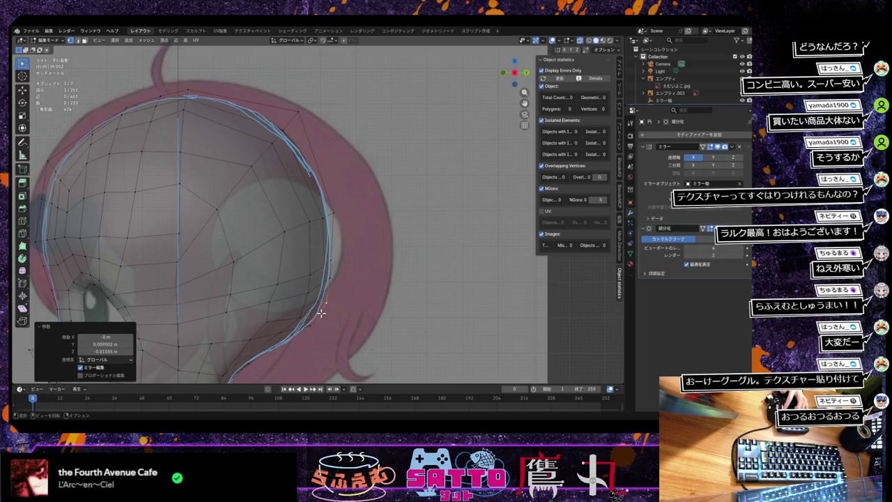
In Right Ortho view, nudge the back-of-head vertices onto the reference hair outline.
{"action": "mouse_move", "coordinate": [331, 306]}
{"action": "middle_mouse_down"}
{"action": "mouse_move", "coordinate": [312, 296]}
{"action": "mouse_move", "coordinate": [340, 303]}
{"action": "middle_mouse_up"}
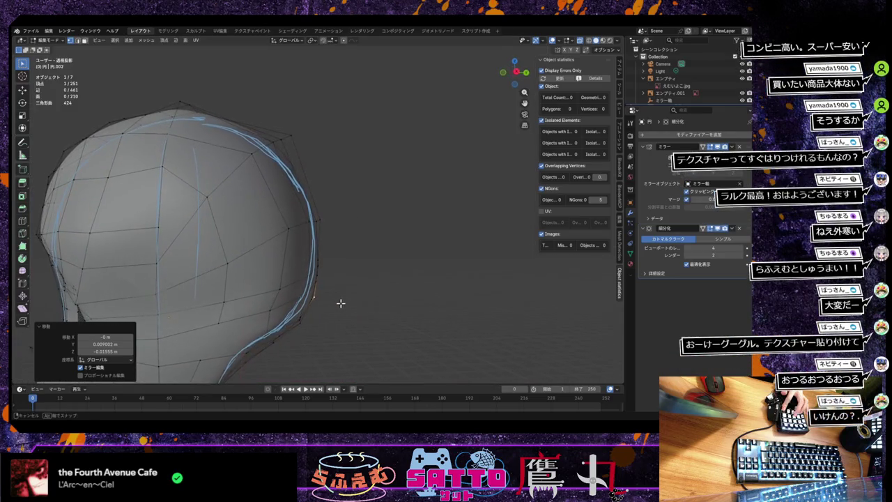
{"action": "key", "text": "KP_3"}
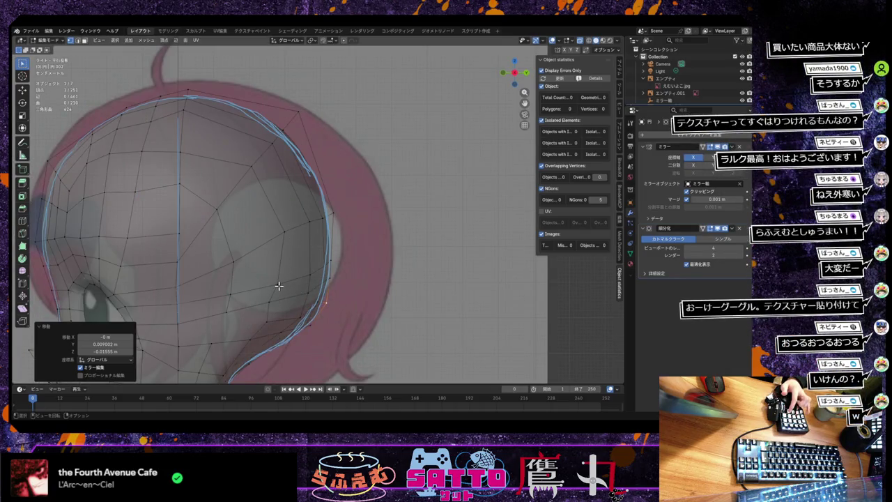
{"action": "key", "text": "k"}
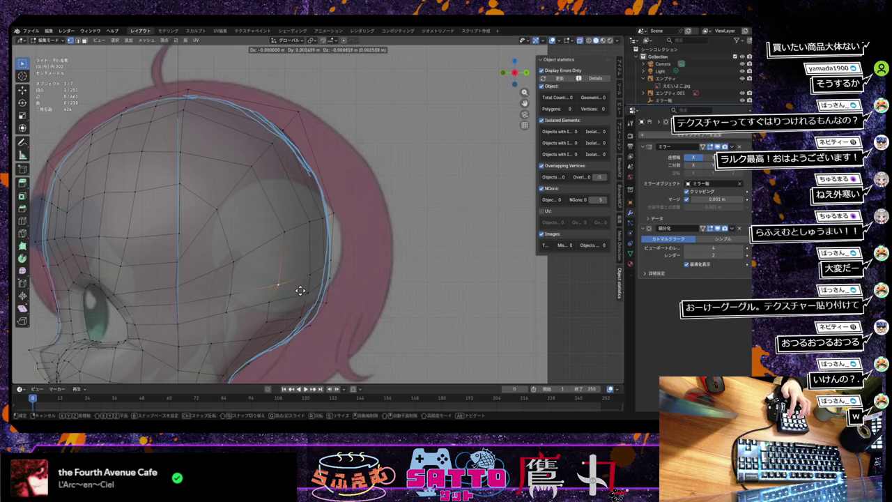
{"action": "key", "text": "Return"}
{"action": "key", "text": "g"}
{"action": "left_click", "coordinate": [284, 306]}
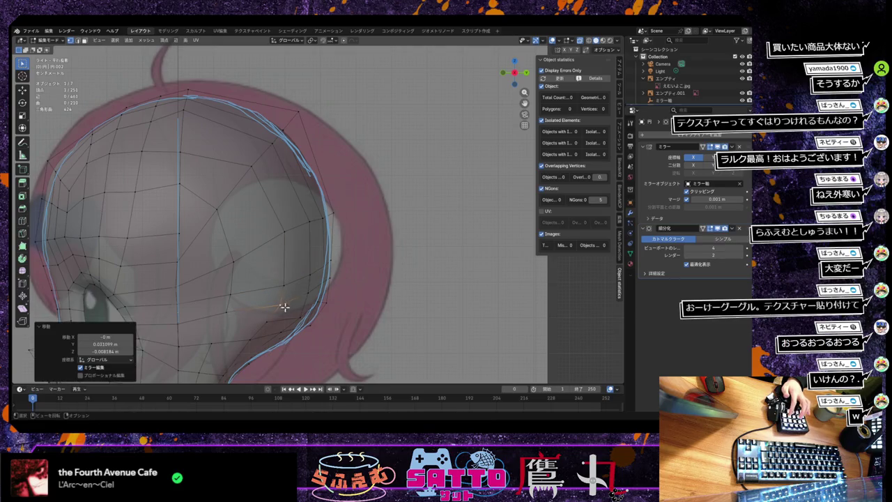
{"action": "key", "text": "g"}
{"action": "left_click", "coordinate": [253, 342]}
{"action": "key", "text": "g"}
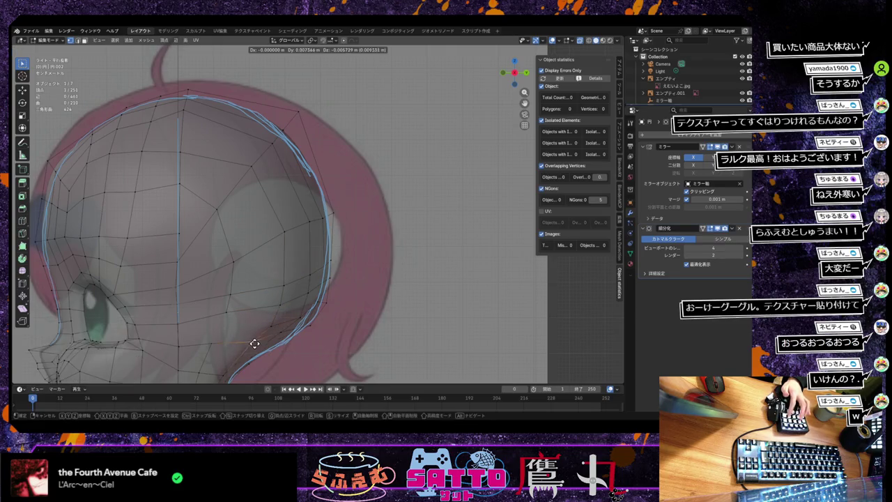
{"action": "left_click", "coordinate": [258, 340]}
{"action": "mouse_move", "coordinate": [258, 340]}
{"action": "middle_mouse_down"}
{"action": "mouse_move", "coordinate": [290, 318]}
{"action": "mouse_move", "coordinate": [290, 358]}
{"action": "middle_mouse_up"}
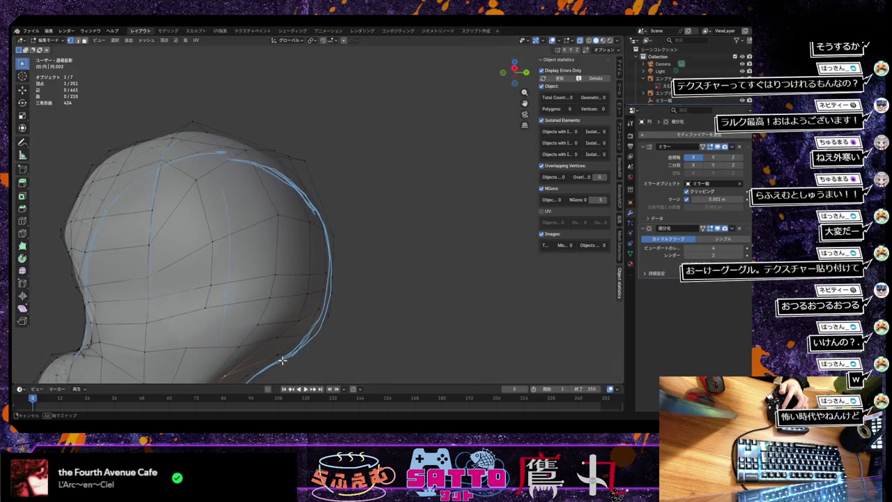
Add a neck-base vertex to the selection and shift the selected vertices along Y.
{"action": "scroll", "coordinate": [290, 358], "scroll_direction": "down", "scroll_amount": 3}
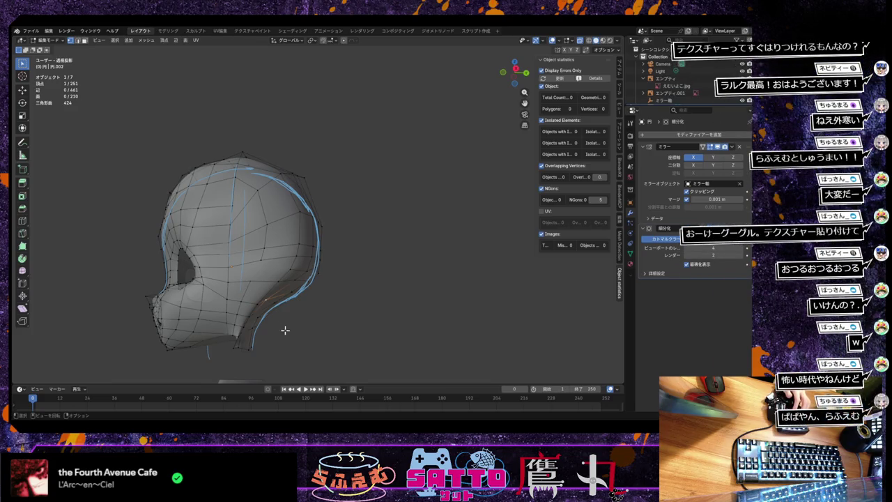
{"action": "left_click", "coordinate": [282, 331], "text": "shift"}
{"action": "middle_click_drag", "start_coordinate": [283, 334], "coordinate": [251, 326]}
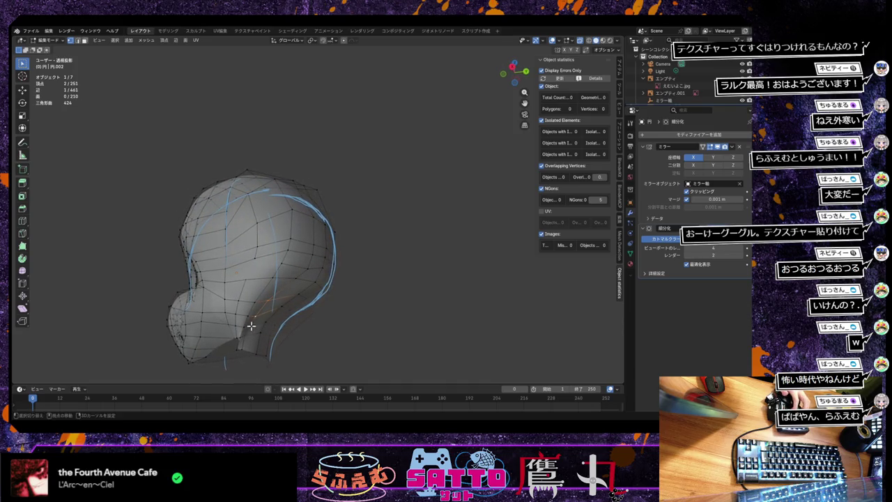
{"action": "middle_click_drag", "start_coordinate": [244, 350], "coordinate": [293, 334]}
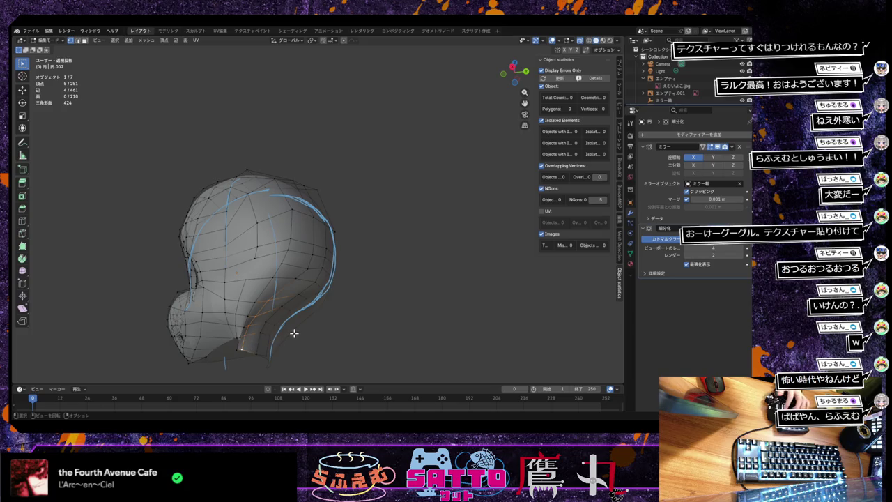
{"action": "key", "text": "KP_3"}
{"action": "key", "text": "g"}
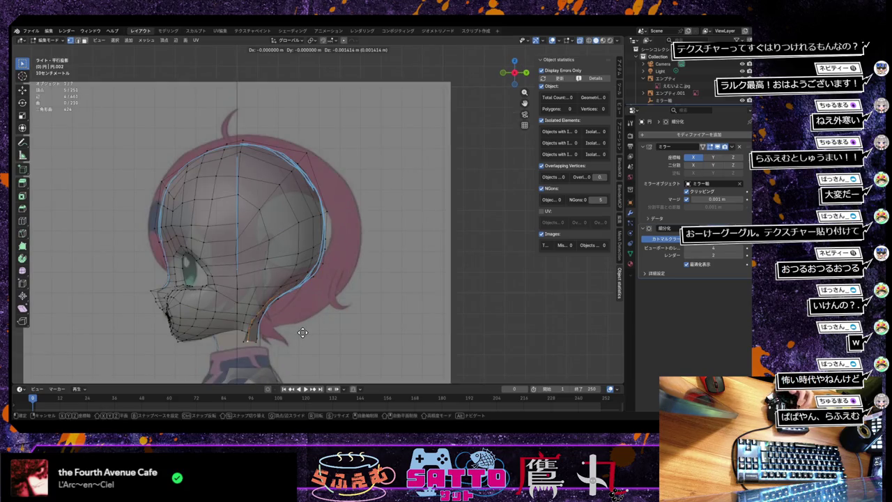
{"action": "key", "text": "y"}
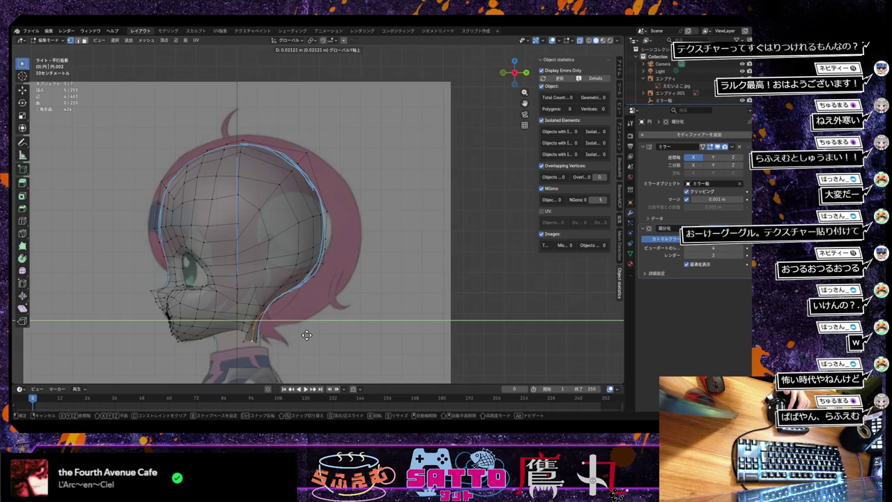
{"action": "left_click", "coordinate": [307, 335]}
{"action": "middle_click_drag", "start_coordinate": [306, 335], "coordinate": [269, 307]}
{"action": "middle_click_drag", "start_coordinate": [337, 315], "coordinate": [370, 324]}
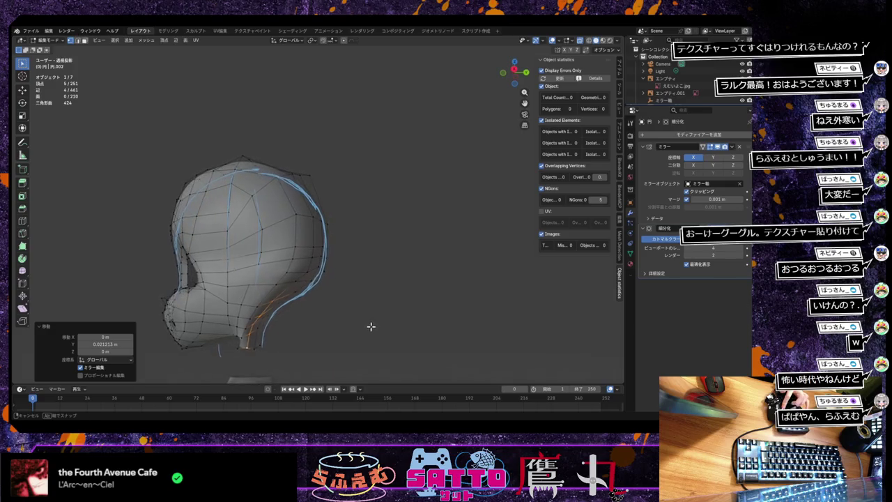
Select an upper neck vertex and slide it along Y in three passes toward the outline.
{"action": "left_click", "coordinate": [298, 284]}
{"action": "key", "text": "g"}
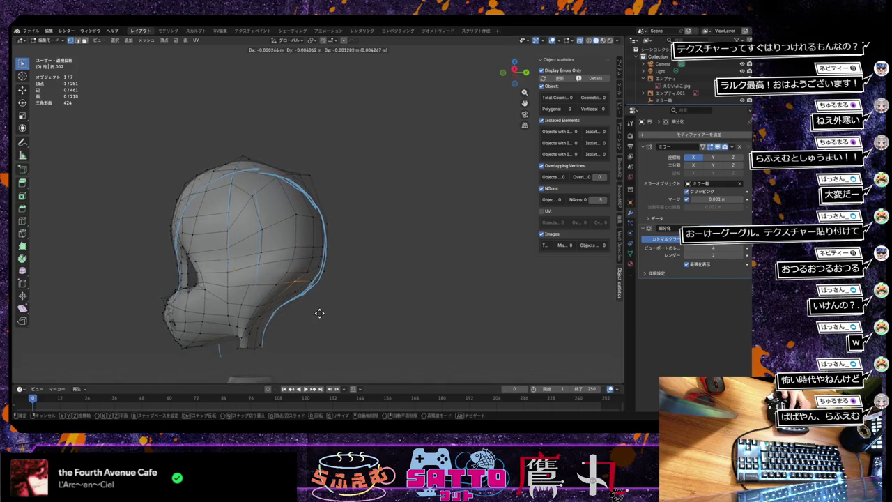
{"action": "key", "text": "y"}
{"action": "left_click", "coordinate": [322, 315]}
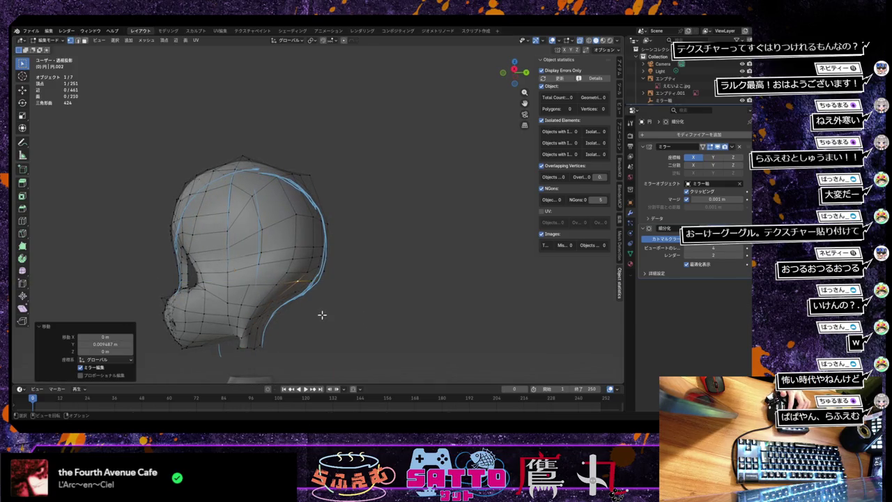
{"action": "key", "text": "g"}
{"action": "key", "text": "y"}
{"action": "left_click", "coordinate": [281, 307]}
{"action": "key", "text": "g"}
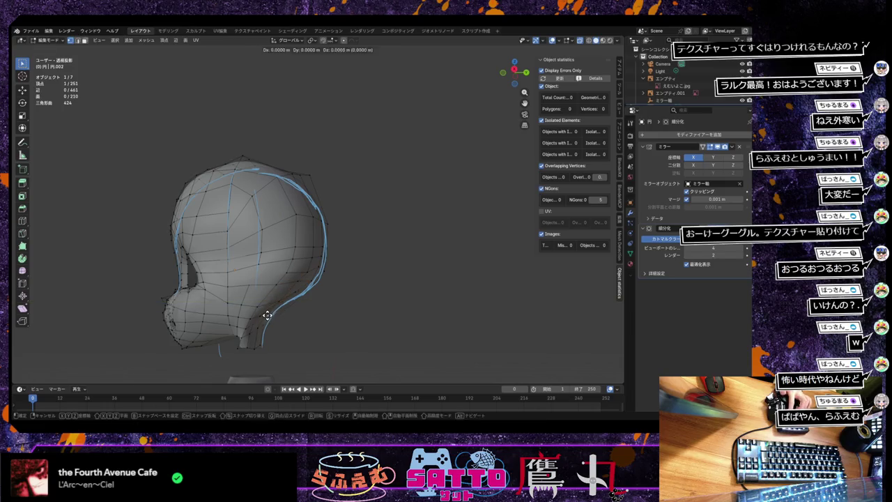
{"action": "key", "text": "y"}
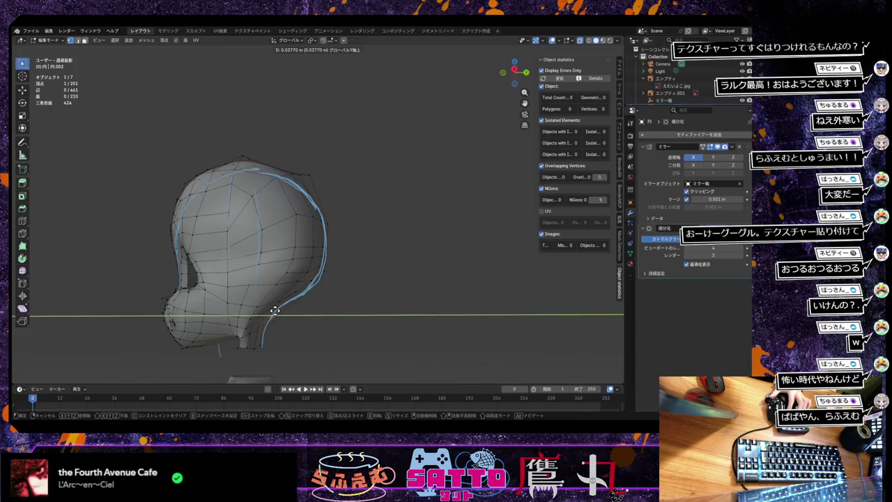
{"action": "left_click", "coordinate": [274, 311]}
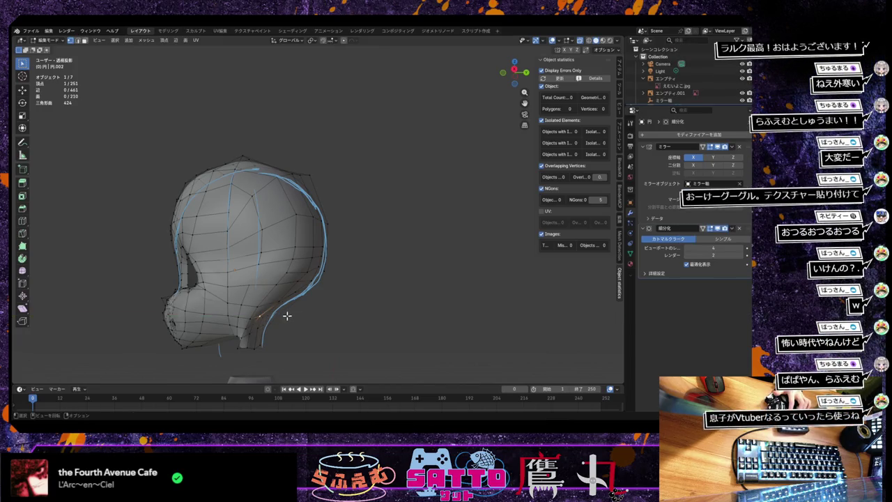
Refine that neck vertex with two more Y-axis moves.
{"action": "key", "text": "g"}
{"action": "key", "text": "y"}
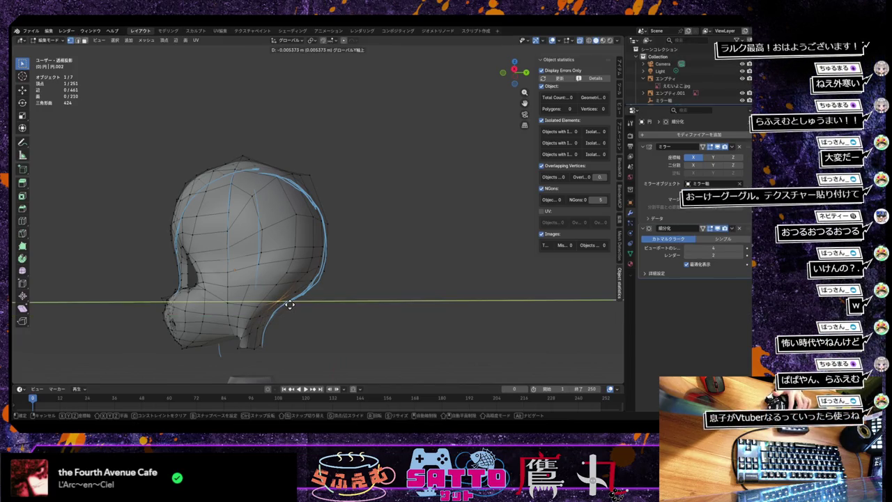
{"action": "left_click", "coordinate": [294, 307]}
{"action": "key", "text": "g"}
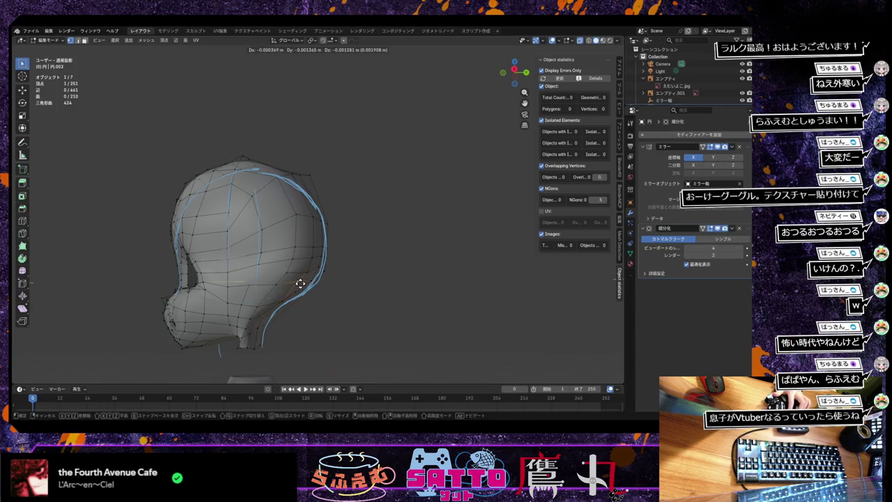
{"action": "key", "text": "y"}
{"action": "left_click", "coordinate": [304, 285]}
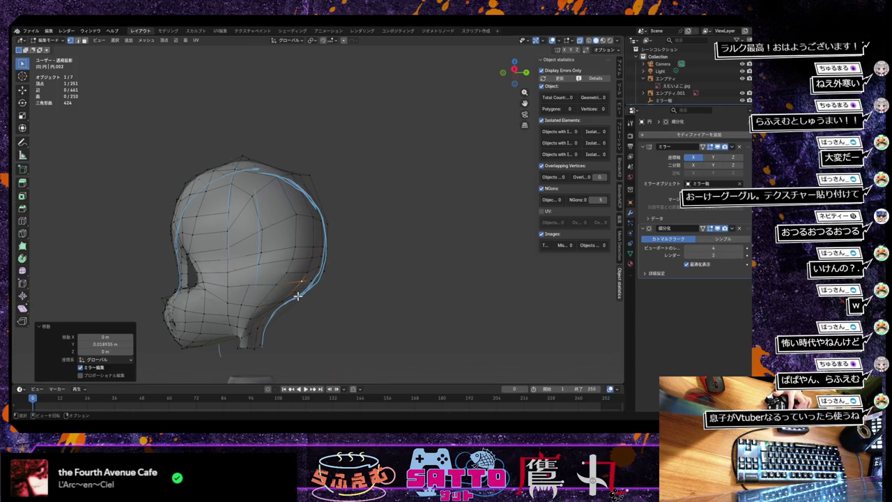
{"action": "middle_click_drag", "start_coordinate": [297, 297], "coordinate": [295, 294]}
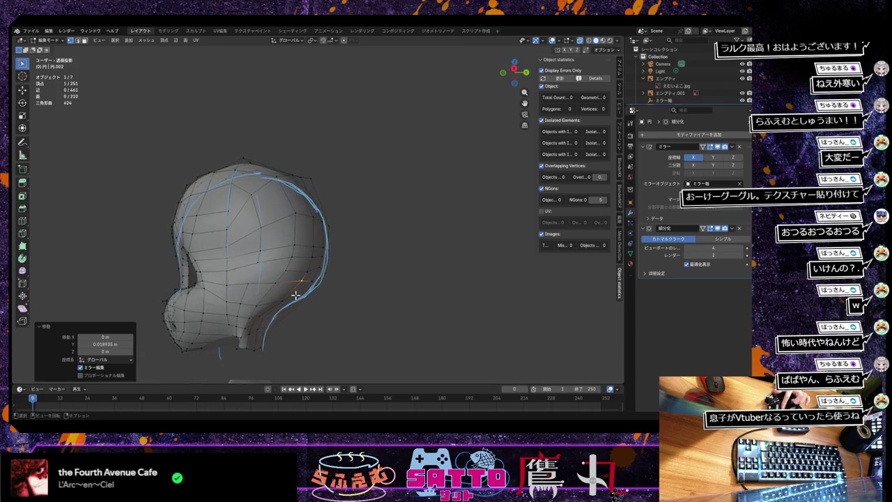
Move two lower neck vertices along Y to follow the blue reference outline.
{"action": "left_click", "coordinate": [258, 317]}
{"action": "key", "text": "g"}
{"action": "key", "text": "x"}
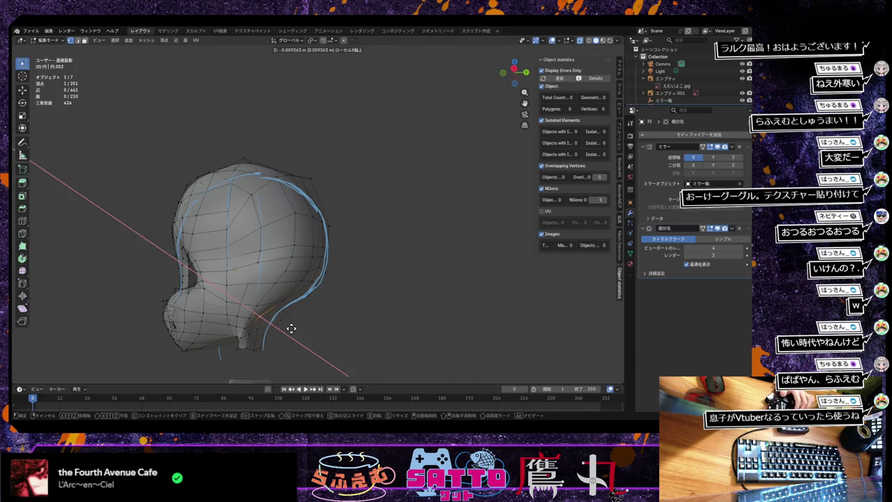
{"action": "key", "text": "y"}
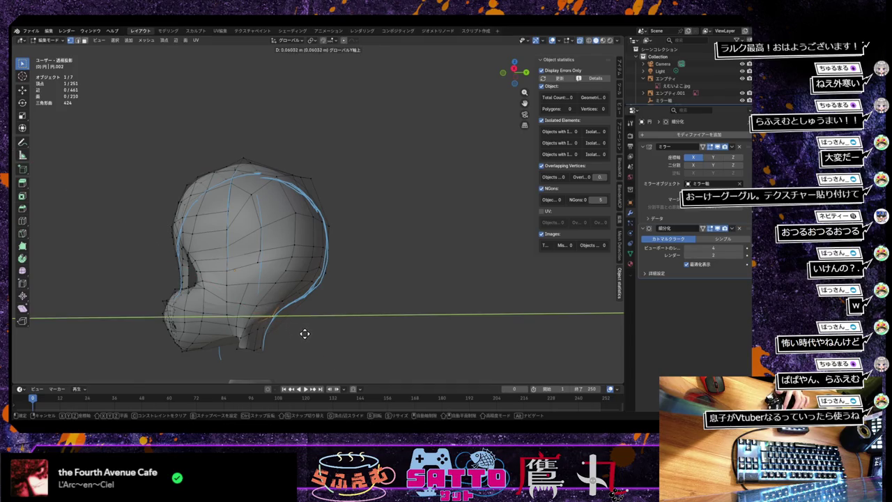
{"action": "left_click", "coordinate": [305, 332]}
{"action": "middle_click_drag", "start_coordinate": [306, 331], "coordinate": [309, 327]}
{"action": "left_click", "coordinate": [249, 324]}
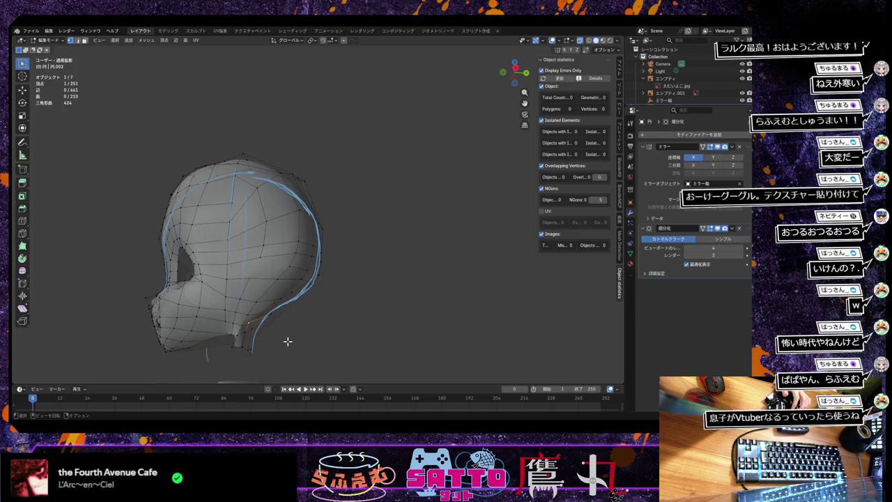
{"action": "key", "text": "g"}
{"action": "key", "text": "y"}
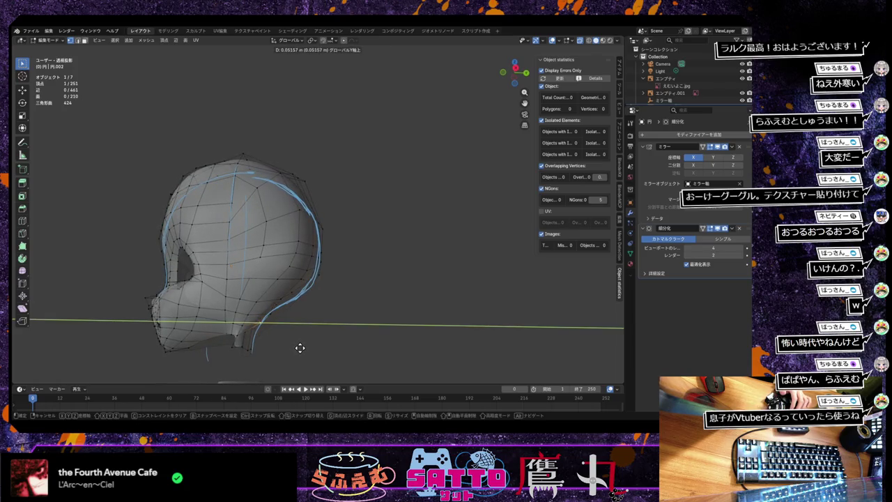
{"action": "left_click", "coordinate": [300, 348]}
Shift the next neck-base vertex along Y in two moves.
{"action": "left_click", "coordinate": [276, 340]}
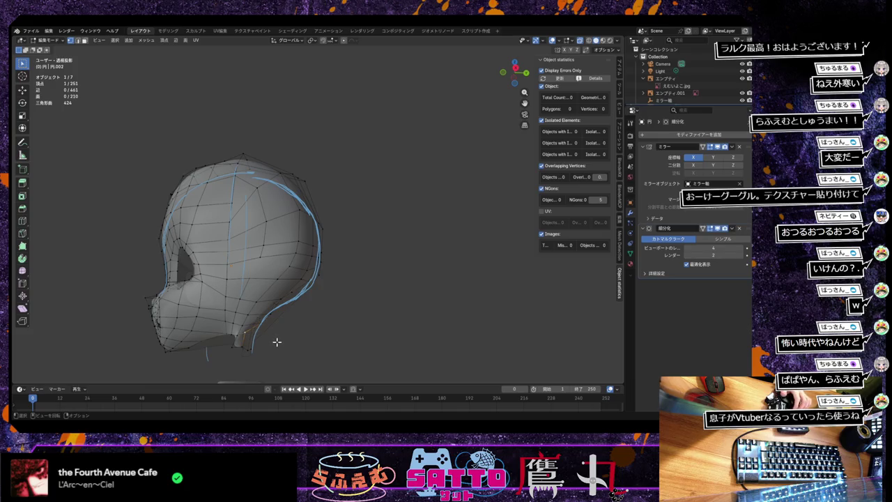
{"action": "key", "text": "g"}
{"action": "key", "text": "y"}
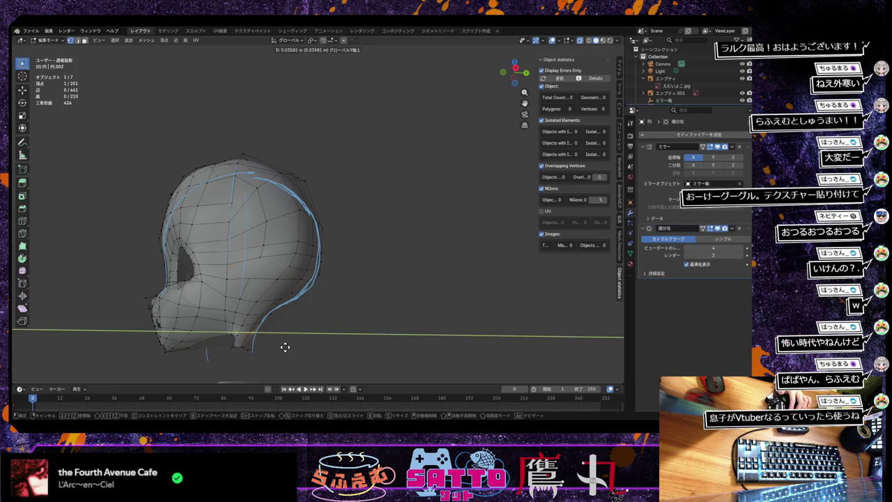
{"action": "left_click", "coordinate": [285, 347]}
{"action": "key", "text": "g"}
{"action": "key", "text": "y"}
{"action": "left_click", "coordinate": [257, 348]}
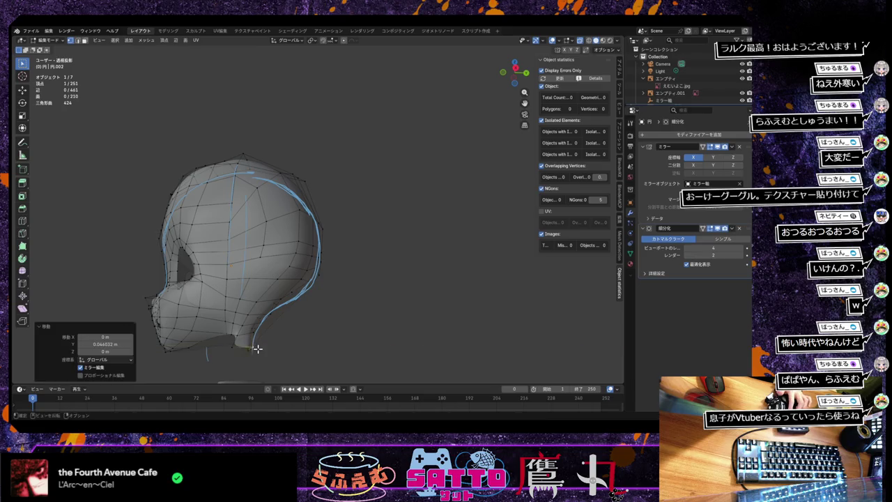
Fine-tune that vertex with two further Y moves and inspect the back of the head.
{"action": "key", "text": "g"}
{"action": "key", "text": "y"}
{"action": "left_click", "coordinate": [243, 337]}
{"action": "key", "text": "g"}
{"action": "key", "text": "y"}
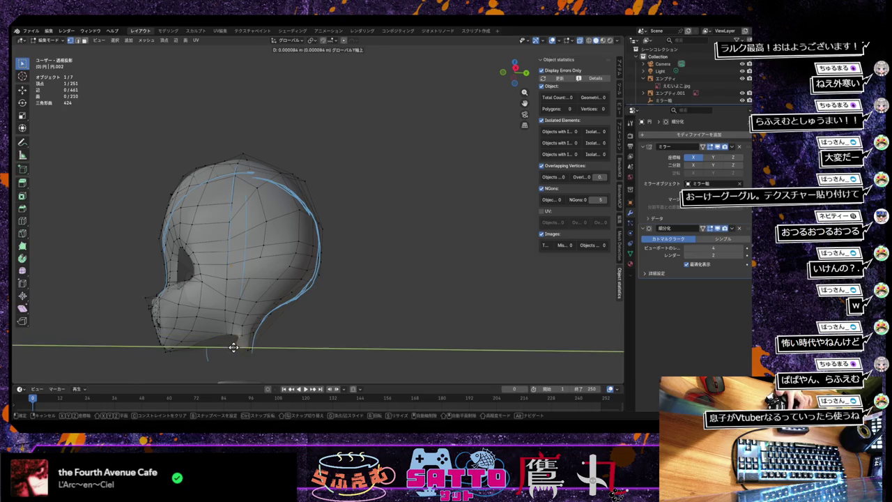
{"action": "left_click", "coordinate": [243, 344]}
{"action": "middle_click_drag", "start_coordinate": [255, 352], "coordinate": [212, 351]}
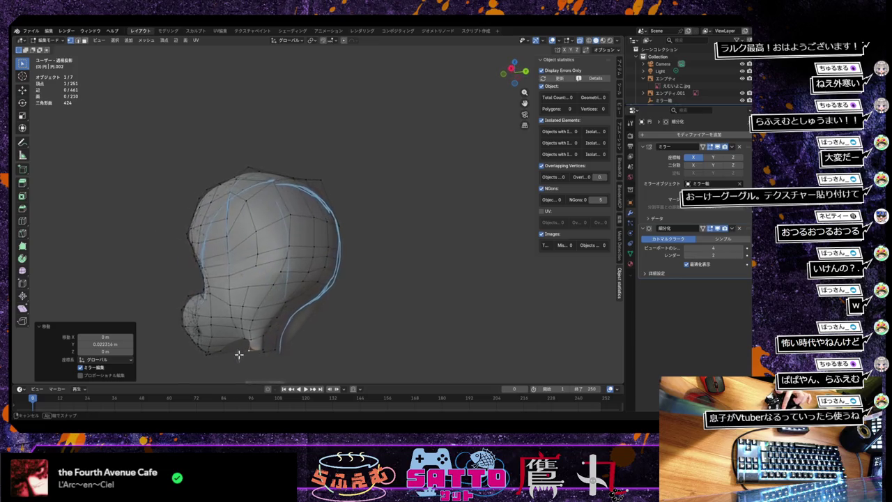
{"action": "left_click", "coordinate": [327, 306]}
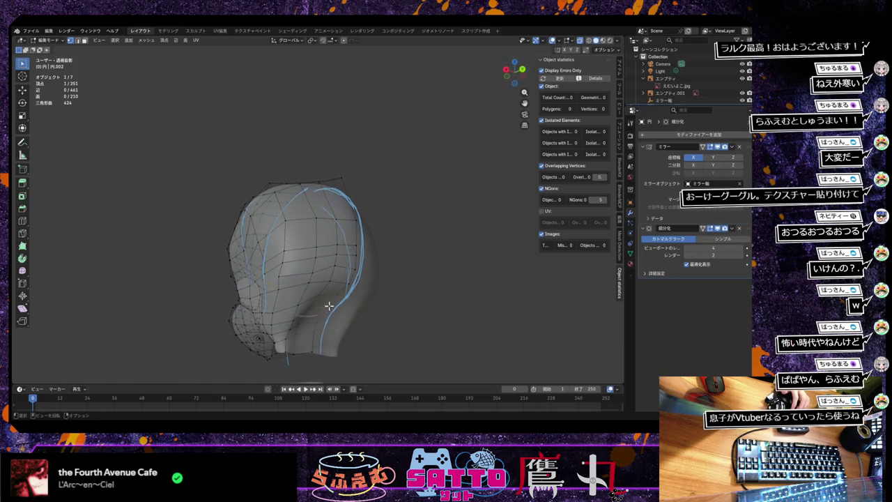
Select four back-of-neck vertices and pull them along Y onto the side reference.
{"action": "left_click", "coordinate": [336, 295]}
{"action": "left_click", "coordinate": [298, 326], "text": "ctrl"}
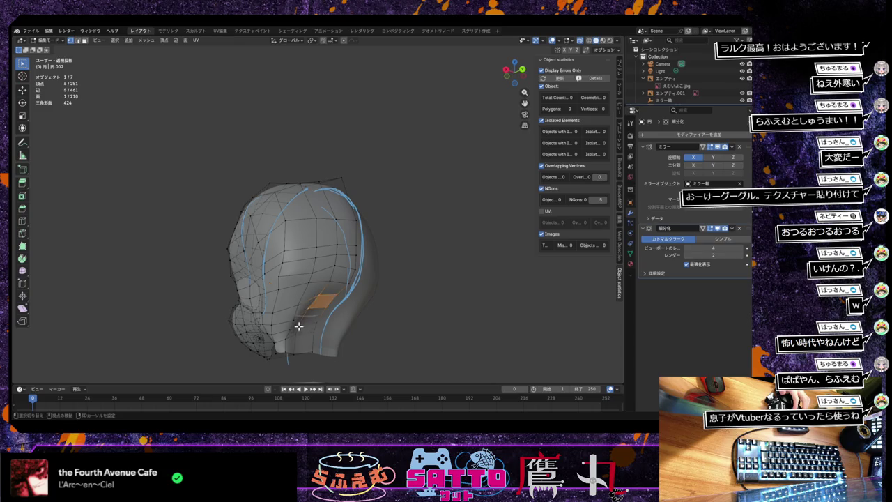
{"action": "left_click", "coordinate": [313, 351], "text": "ctrl"}
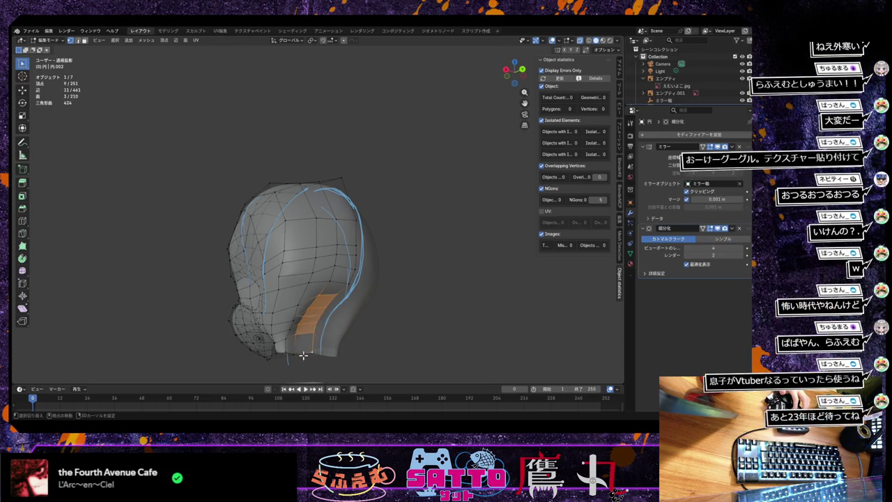
{"action": "left_click", "coordinate": [303, 356], "text": "ctrl"}
{"action": "key", "text": "KP_3"}
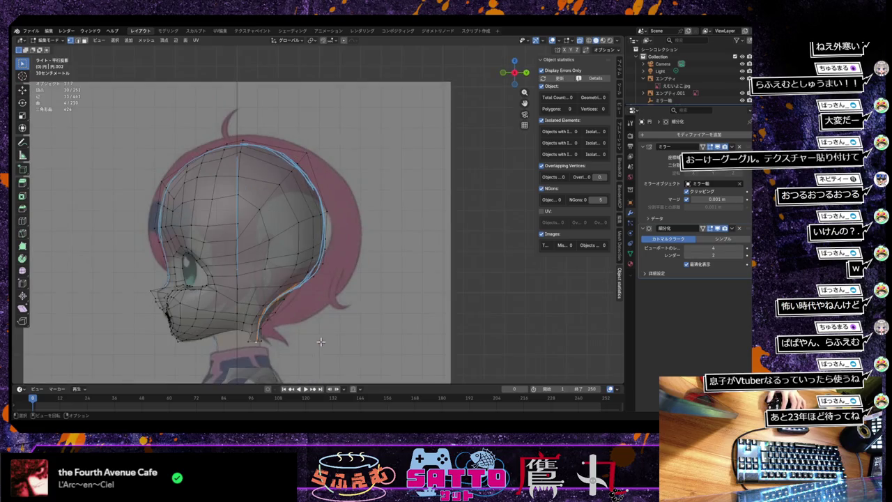
{"action": "key", "text": "g"}
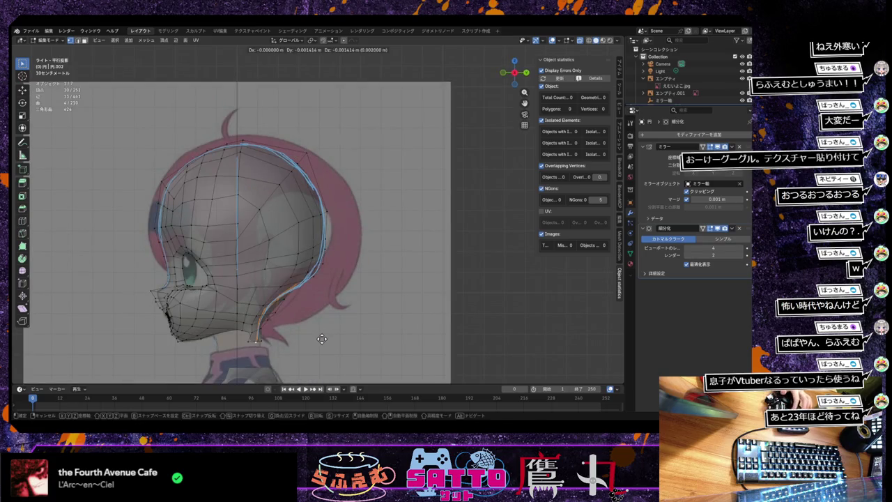
{"action": "key", "text": "y"}
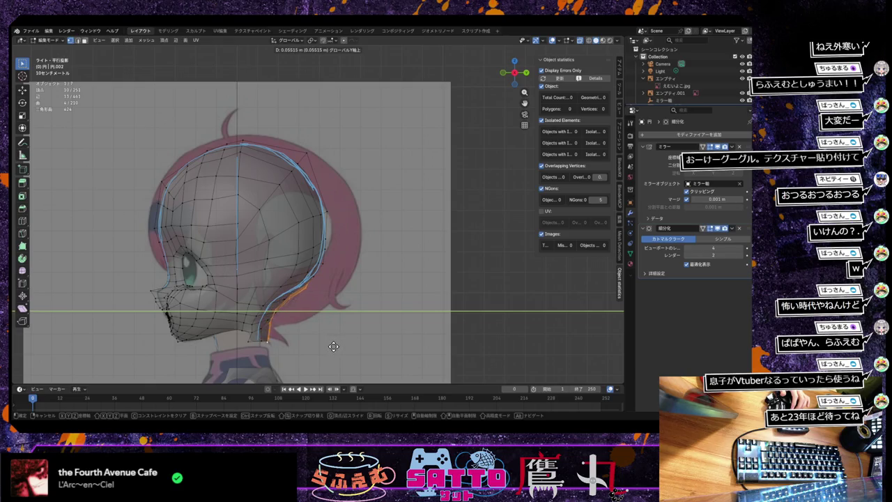
{"action": "left_click", "coordinate": [325, 342]}
{"action": "middle_click_drag", "start_coordinate": [322, 341], "coordinate": [258, 331]}
{"action": "mouse_move", "coordinate": [373, 310]}
{"action": "middle_mouse_down"}
{"action": "mouse_move", "coordinate": [397, 308]}
{"action": "mouse_move", "coordinate": [364, 305]}
{"action": "mouse_move", "coordinate": [436, 325]}
{"action": "mouse_move", "coordinate": [378, 309]}
{"action": "mouse_move", "coordinate": [338, 311]}
{"action": "middle_mouse_up"}
Select a two-vertex neck edge and move it along Y to match the rear contour.
{"action": "left_click", "coordinate": [423, 320]}
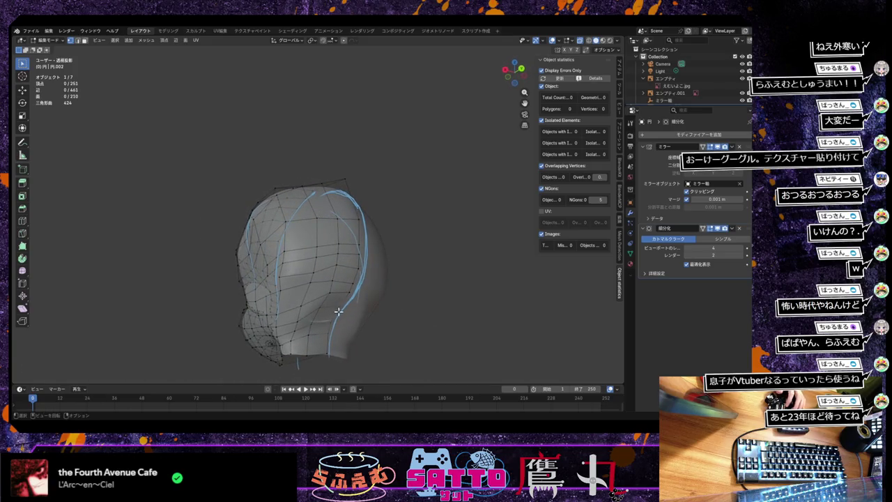
{"action": "left_click", "coordinate": [329, 335], "text": "shift"}
{"action": "middle_click_drag", "start_coordinate": [354, 363], "coordinate": [378, 330]}
{"action": "key", "text": "KP_3"}
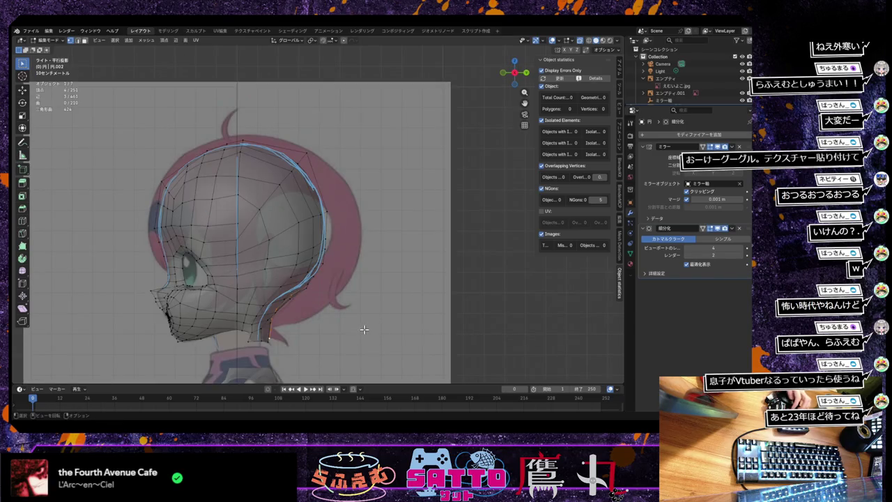
{"action": "key", "text": "g"}
{"action": "key", "text": "y"}
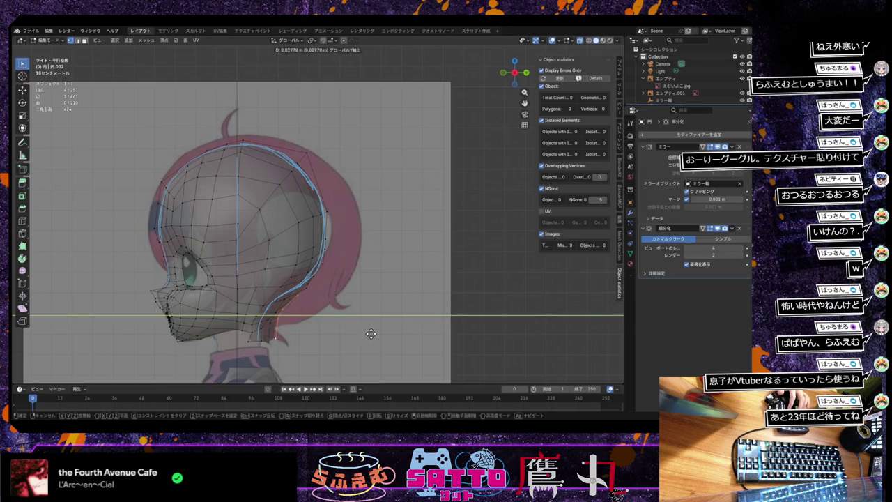
{"action": "left_click", "coordinate": [371, 333]}
{"action": "mouse_move", "coordinate": [371, 333]}
{"action": "middle_mouse_down"}
{"action": "mouse_move", "coordinate": [325, 315]}
{"action": "mouse_move", "coordinate": [351, 313]}
{"action": "mouse_move", "coordinate": [338, 314]}
{"action": "middle_mouse_up"}
Move another pair of back-of-neck vertices along Y onto the reference outline.
{"action": "left_click", "coordinate": [303, 307]}
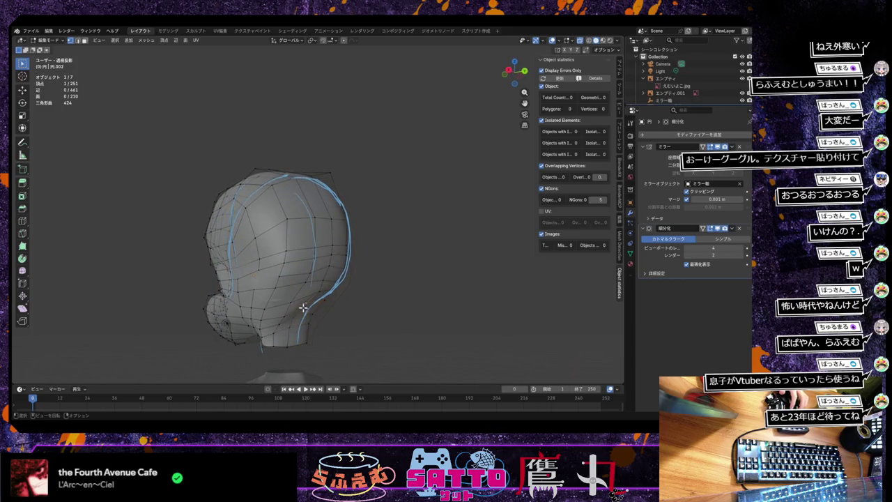
{"action": "left_click", "coordinate": [289, 325], "text": "shift"}
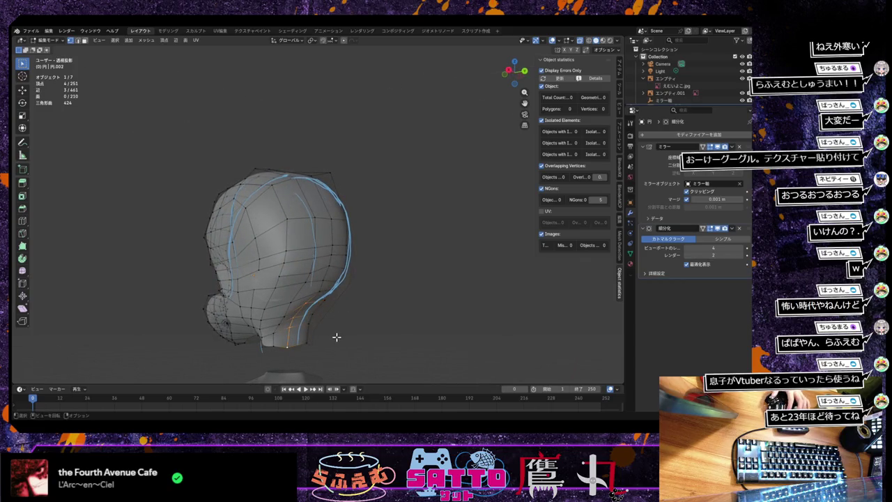
{"action": "key", "text": "KP_3"}
{"action": "key", "text": "g"}
{"action": "key", "text": "y"}
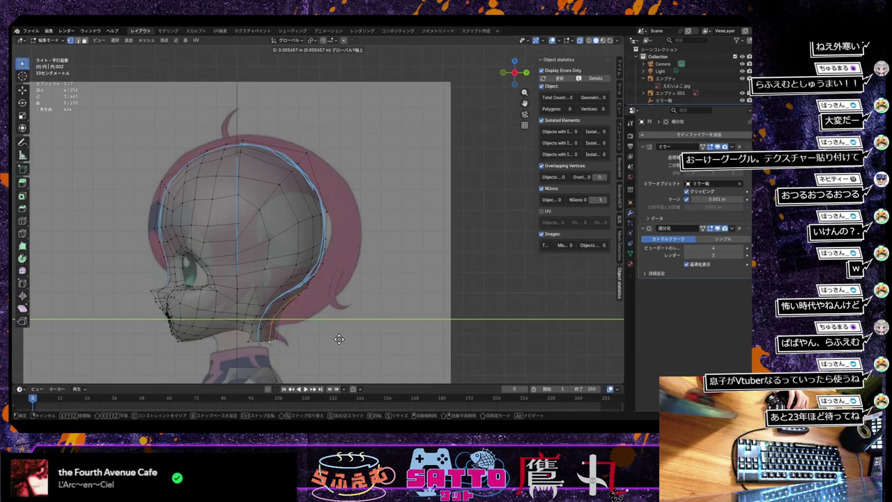
{"action": "left_click", "coordinate": [341, 339]}
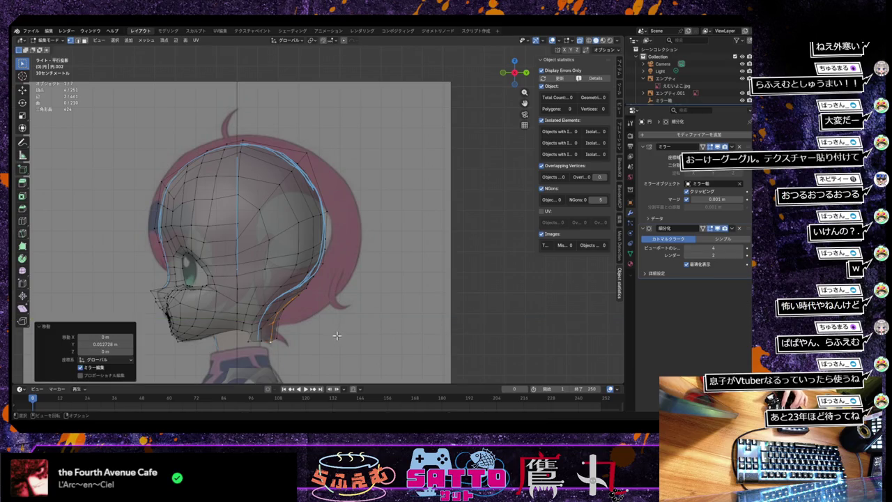
{"action": "mouse_move", "coordinate": [337, 335]}
{"action": "middle_mouse_down"}
{"action": "mouse_move", "coordinate": [309, 318]}
{"action": "mouse_move", "coordinate": [286, 326]}
{"action": "mouse_move", "coordinate": [299, 318]}
{"action": "mouse_move", "coordinate": [379, 320]}
{"action": "middle_mouse_up"}
{"action": "left_click", "coordinate": [330, 300]}
Shift the selected neck vertex along Y, then move a second neck vertex along Y.
{"action": "key", "text": "g"}
{"action": "key", "text": "y"}
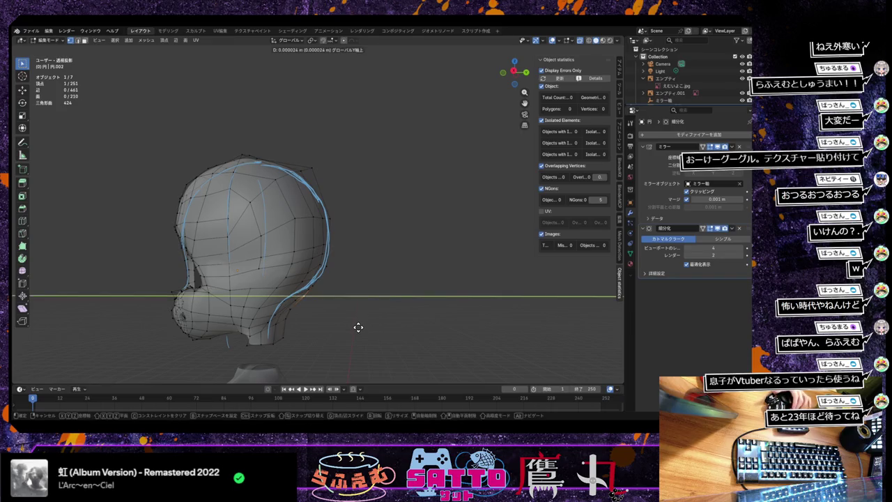
{"action": "left_click", "coordinate": [360, 328]}
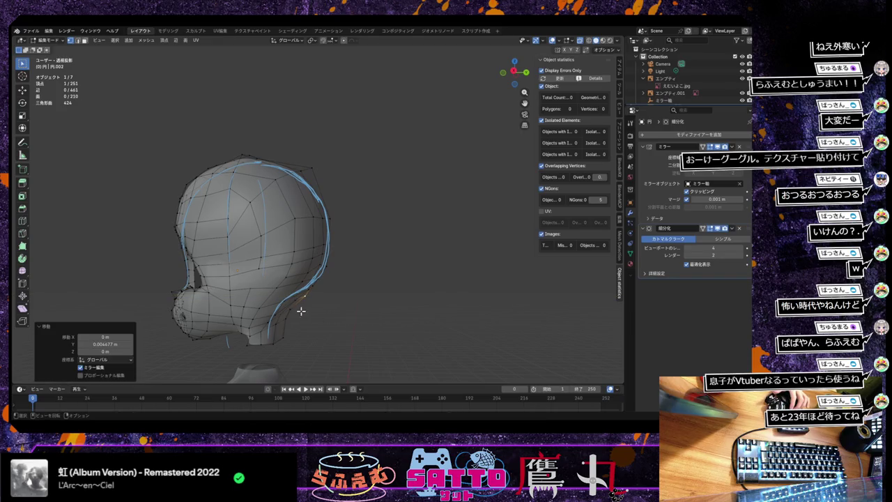
{"action": "left_click", "coordinate": [323, 327]}
{"action": "key", "text": "g"}
{"action": "key", "text": "y"}
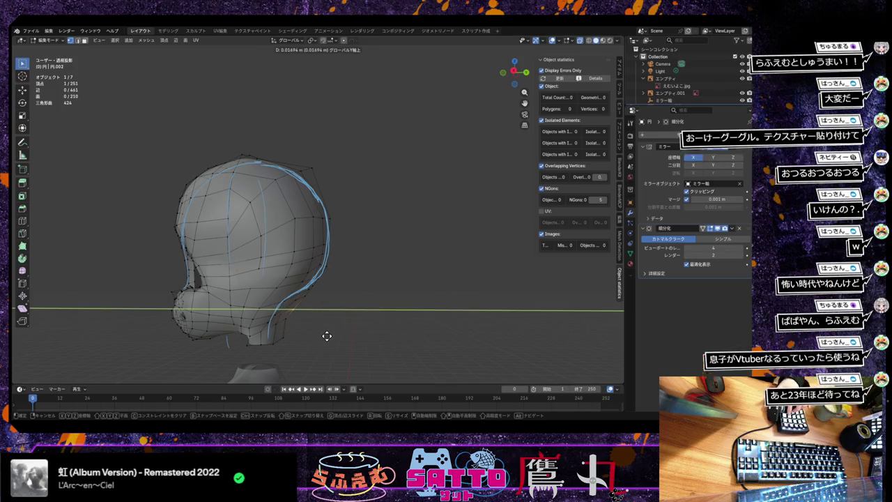
{"action": "left_click", "coordinate": [323, 330]}
Refine the second neck vertex with two more Y-axis moves.
{"action": "key", "text": "g"}
{"action": "key", "text": "y"}
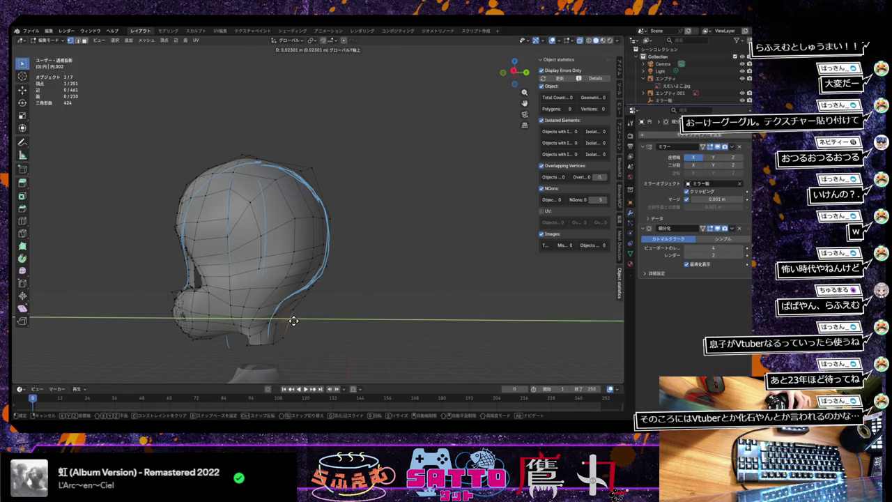
{"action": "left_click", "coordinate": [291, 320]}
{"action": "key", "text": "g"}
{"action": "key", "text": "y"}
{"action": "left_click", "coordinate": [290, 337]}
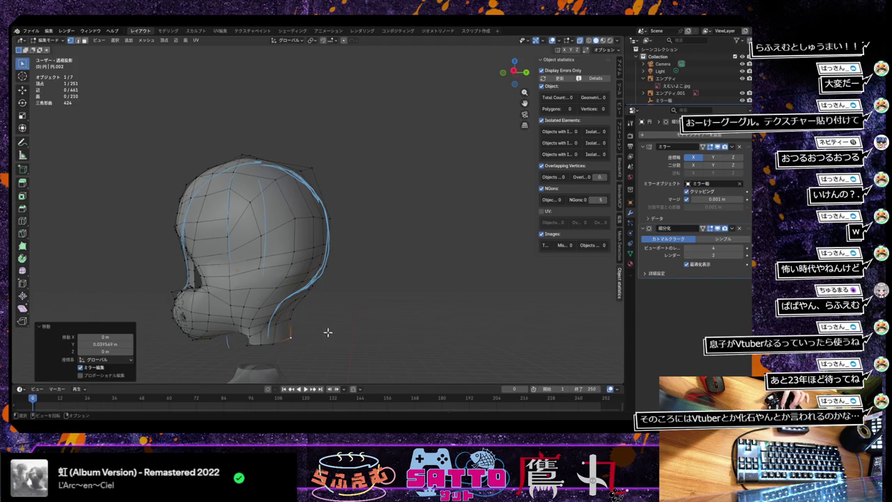
{"action": "mouse_move", "coordinate": [328, 332]}
{"action": "middle_mouse_down"}
{"action": "mouse_move", "coordinate": [310, 335]}
{"action": "mouse_move", "coordinate": [293, 381]}
{"action": "mouse_move", "coordinate": [278, 328]}
{"action": "mouse_move", "coordinate": [293, 339]}
{"action": "mouse_move", "coordinate": [323, 333]}
{"action": "middle_mouse_up"}
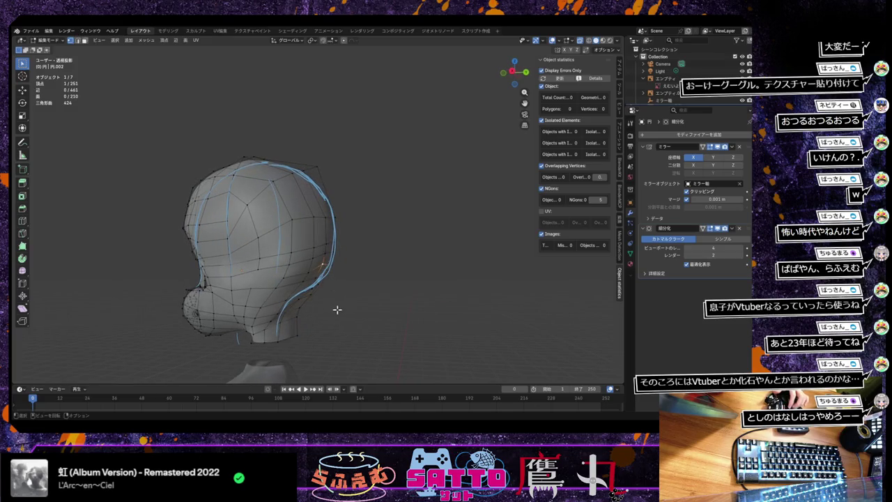
Push the next back-of-head vertex along Y in two moves toward the reference.
{"action": "key", "text": "g"}
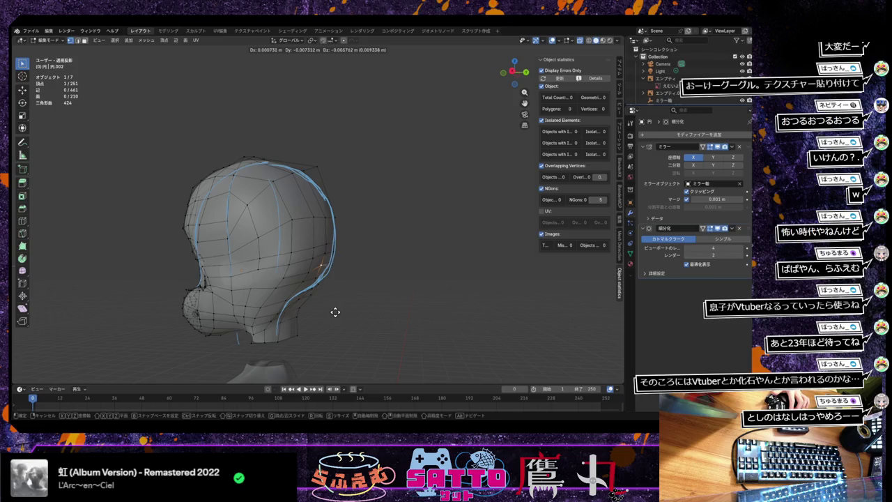
{"action": "key", "text": "y"}
{"action": "left_click", "coordinate": [335, 311]}
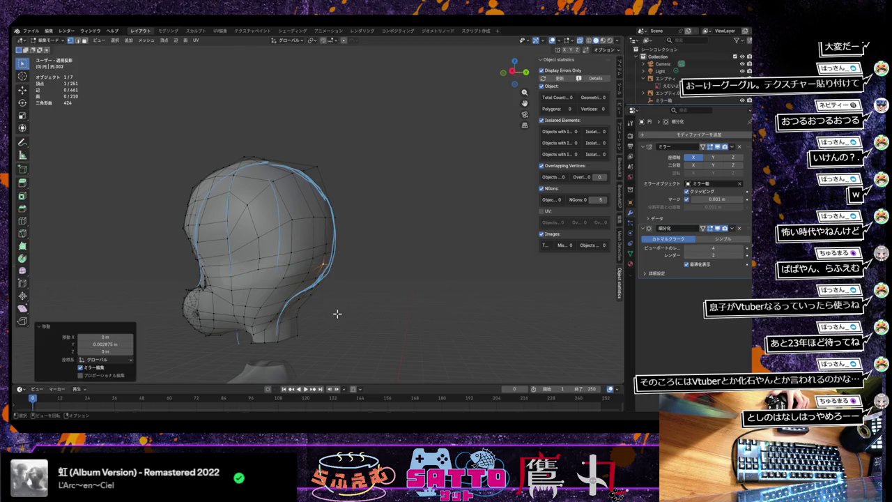
{"action": "key", "text": "g"}
{"action": "key", "text": "y"}
{"action": "left_click", "coordinate": [322, 281]}
{"action": "mouse_move", "coordinate": [317, 301]}
{"action": "middle_mouse_down"}
{"action": "mouse_move", "coordinate": [311, 287]}
{"action": "mouse_move", "coordinate": [319, 312]}
{"action": "middle_mouse_up"}
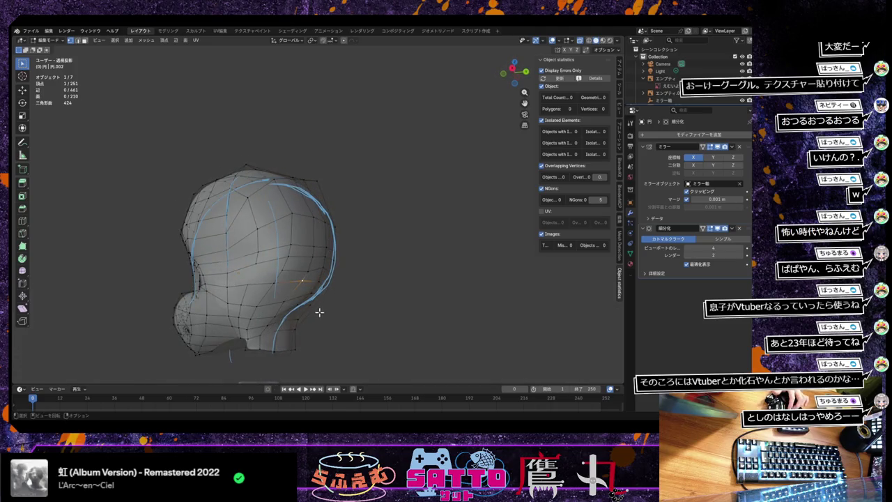
Adjust another vertex on the skull's back along Y in two passes.
{"action": "key", "text": "g"}
{"action": "key", "text": "y"}
{"action": "left_click", "coordinate": [319, 313]}
{"action": "key", "text": "g"}
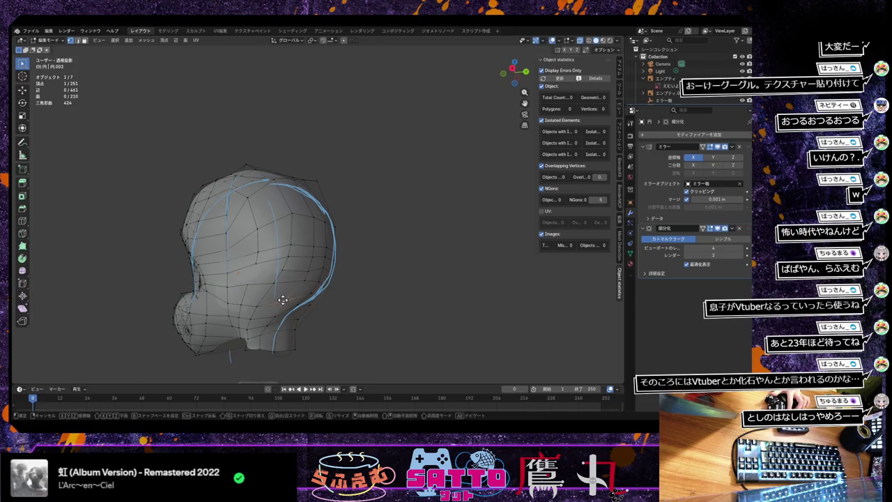
{"action": "key", "text": "y"}
{"action": "left_click", "coordinate": [284, 301]}
{"action": "mouse_move", "coordinate": [284, 301]}
{"action": "middle_mouse_down"}
{"action": "mouse_move", "coordinate": [340, 308]}
{"action": "mouse_move", "coordinate": [325, 364]}
{"action": "mouse_move", "coordinate": [299, 307]}
{"action": "middle_mouse_up"}
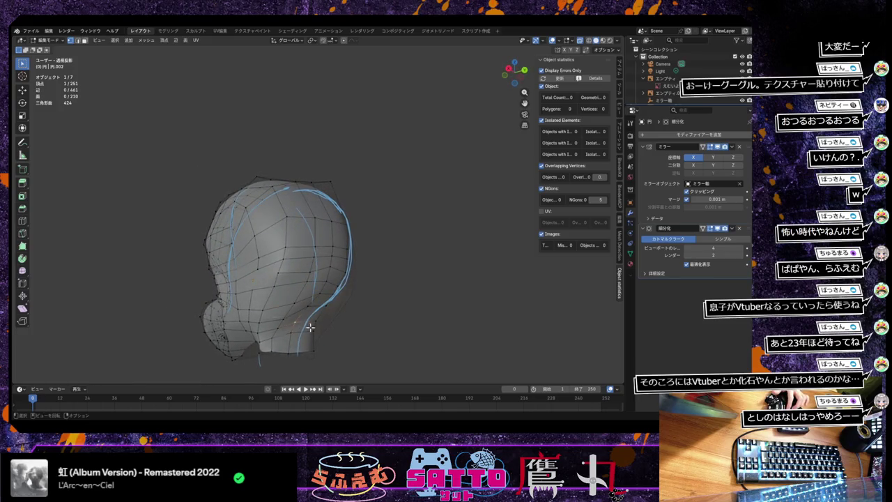
Finish with two more Y moves, the last shifting the vertex 0.03757 m.
{"action": "key", "text": "g"}
{"action": "key", "text": "y"}
{"action": "left_click", "coordinate": [315, 330]}
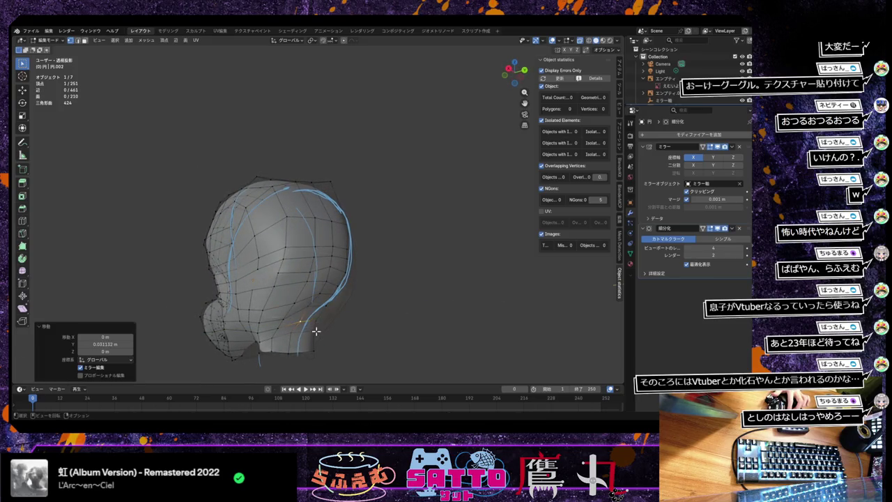
{"action": "key", "text": "g"}
{"action": "key", "text": "y"}
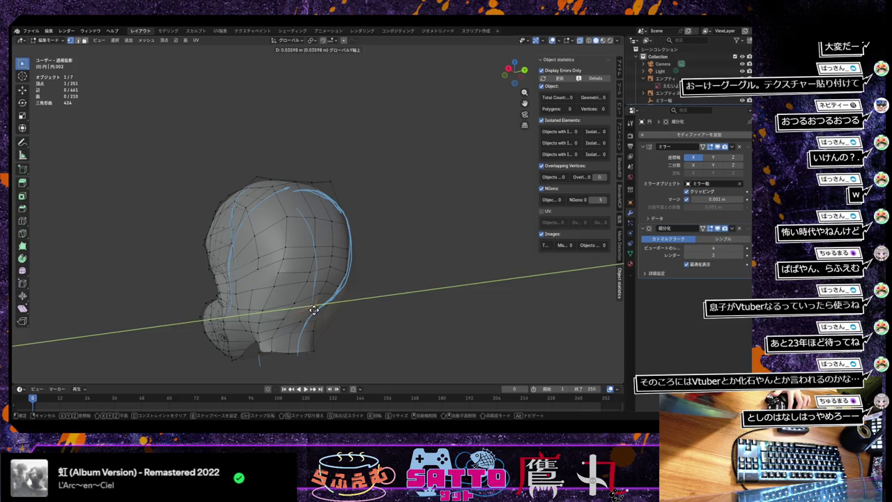
{"action": "left_click", "coordinate": [315, 309]}
{"action": "mouse_move", "coordinate": [315, 309]}
{"action": "middle_mouse_down"}
{"action": "mouse_move", "coordinate": [360, 309]}
{"action": "mouse_move", "coordinate": [328, 304]}
{"action": "mouse_move", "coordinate": [344, 313]}
{"action": "mouse_move", "coordinate": [291, 323]}
{"action": "middle_mouse_up"}
Move a selected head vertex along the X axis, then orbit toward the side.
{"action": "left_click", "coordinate": [295, 279]}
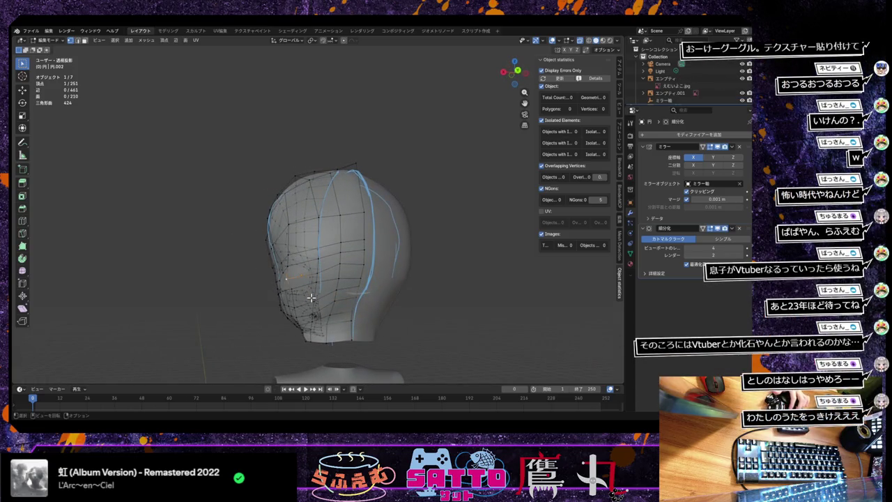
{"action": "key", "text": "g"}
{"action": "key", "text": "x"}
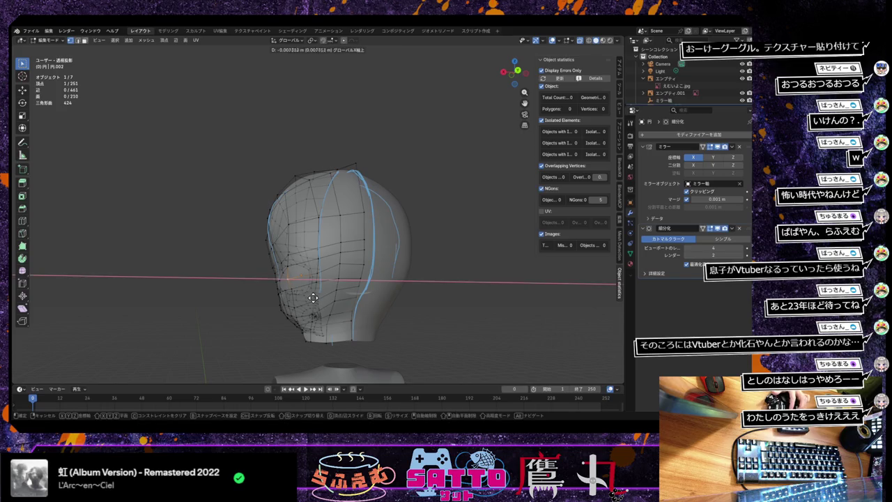
{"action": "left_click", "coordinate": [314, 298]}
{"action": "mouse_move", "coordinate": [315, 297]}
{"action": "middle_mouse_down"}
{"action": "mouse_move", "coordinate": [398, 289]}
{"action": "mouse_move", "coordinate": [383, 278]}
{"action": "middle_mouse_up"}
{"action": "middle_click_drag", "start_coordinate": [358, 279], "coordinate": [338, 290]}
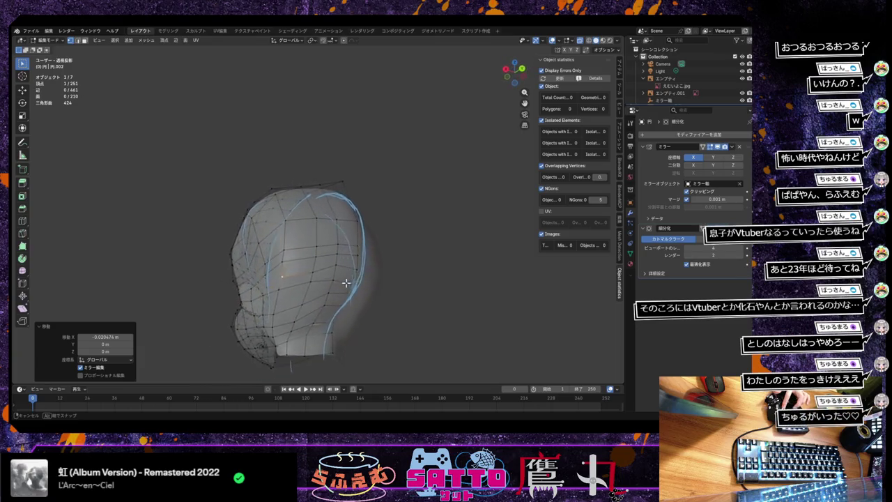
Slide a head vertex twice along its edge, then nudge it freely into place.
{"action": "key", "text": "shift+v"}
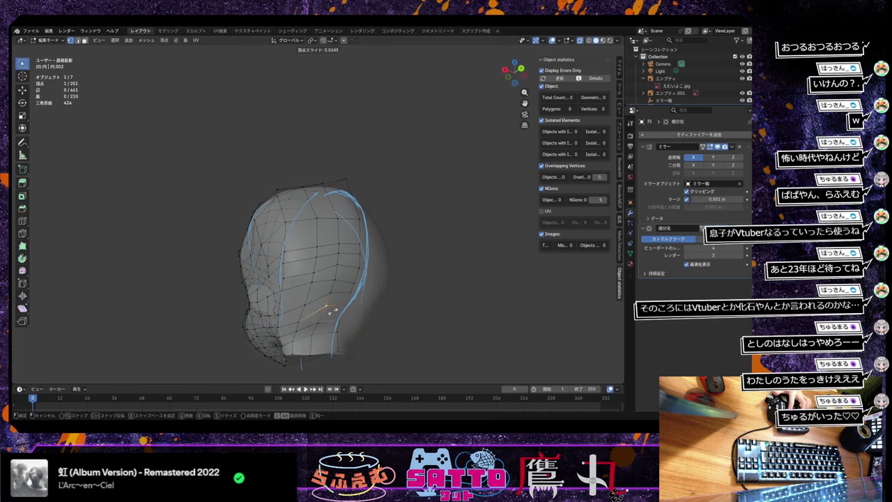
{"action": "left_click", "coordinate": [330, 316]}
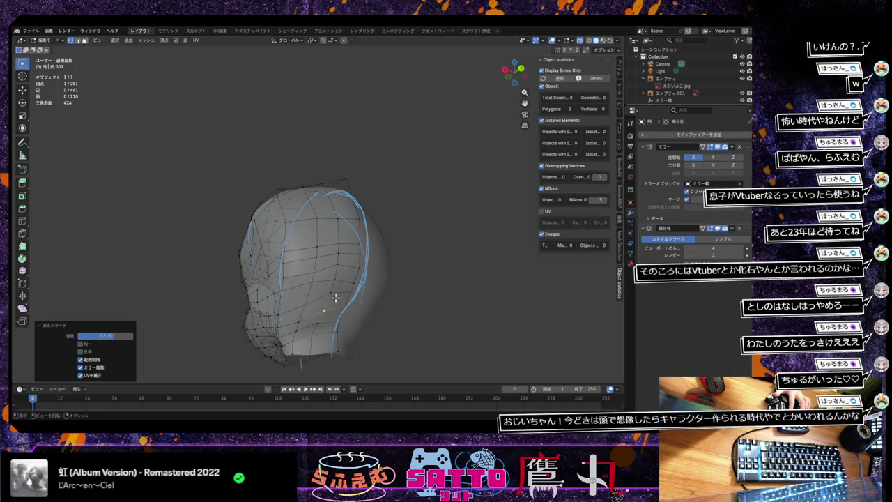
{"action": "key", "text": "shift+v"}
{"action": "left_click", "coordinate": [334, 288]}
{"action": "key", "text": "g"}
{"action": "left_click", "coordinate": [335, 273]}
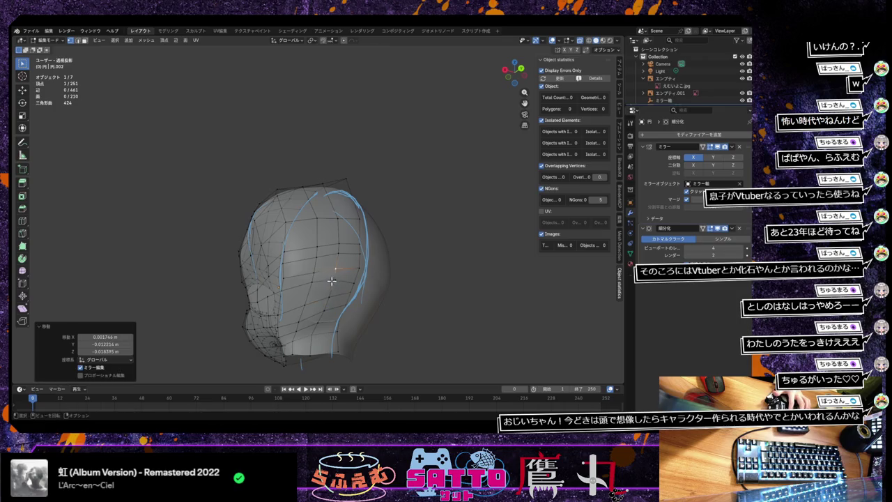
Edge-slide several more head vertices, one to factor 0.103.
{"action": "key", "text": "shift+v"}
{"action": "left_click", "coordinate": [311, 286]}
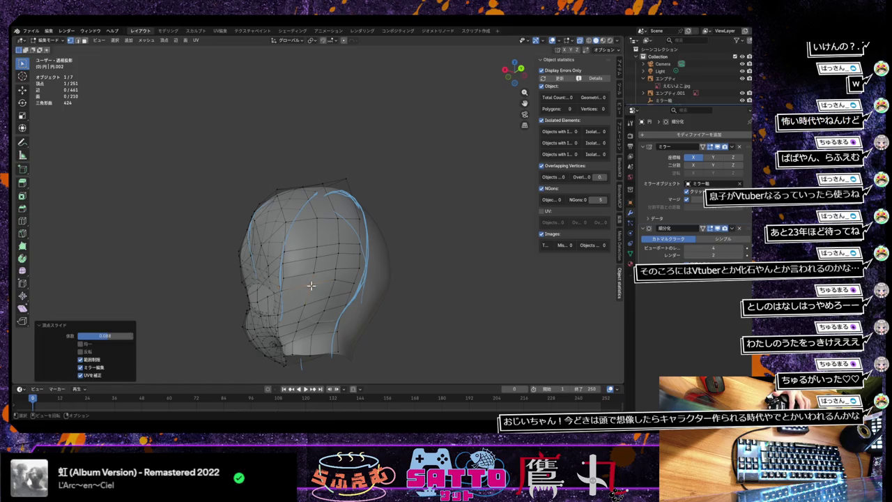
{"action": "key", "text": "shift+v"}
{"action": "left_click", "coordinate": [335, 281]}
{"action": "key", "text": "shift+v"}
{"action": "left_click", "coordinate": [324, 316]}
{"action": "key", "text": "shift+v"}
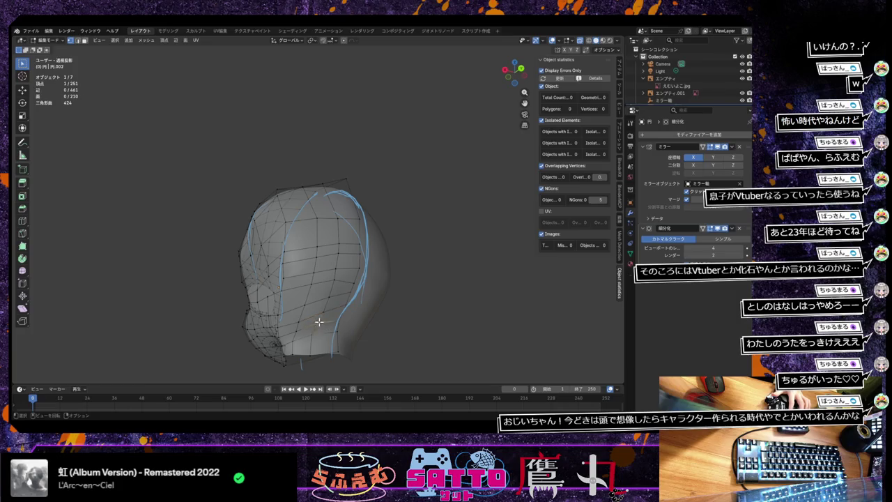
{"action": "left_click", "coordinate": [318, 324]}
{"action": "key", "text": "shift+v"}
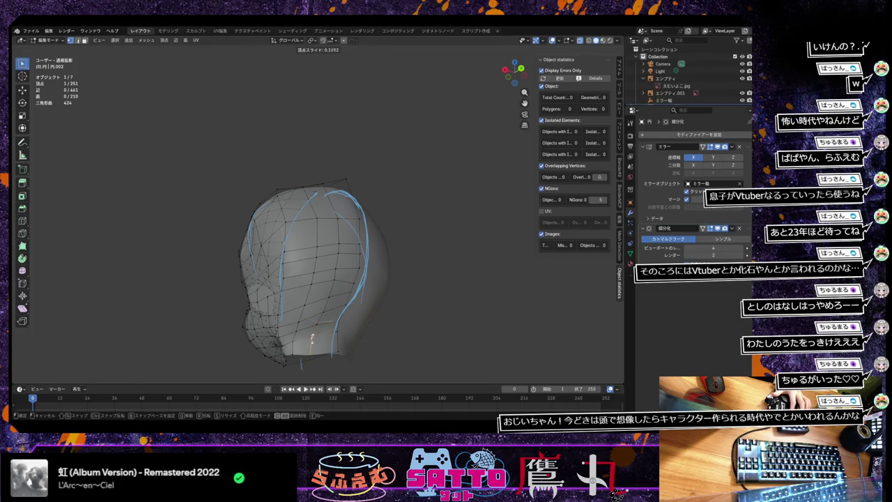
{"action": "left_click", "coordinate": [312, 340]}
From a side angle, move a head vertex along the Y axis.
{"action": "mouse_move", "coordinate": [338, 342]}
{"action": "middle_mouse_down"}
{"action": "mouse_move", "coordinate": [361, 333]}
{"action": "mouse_move", "coordinate": [387, 336]}
{"action": "middle_mouse_up"}
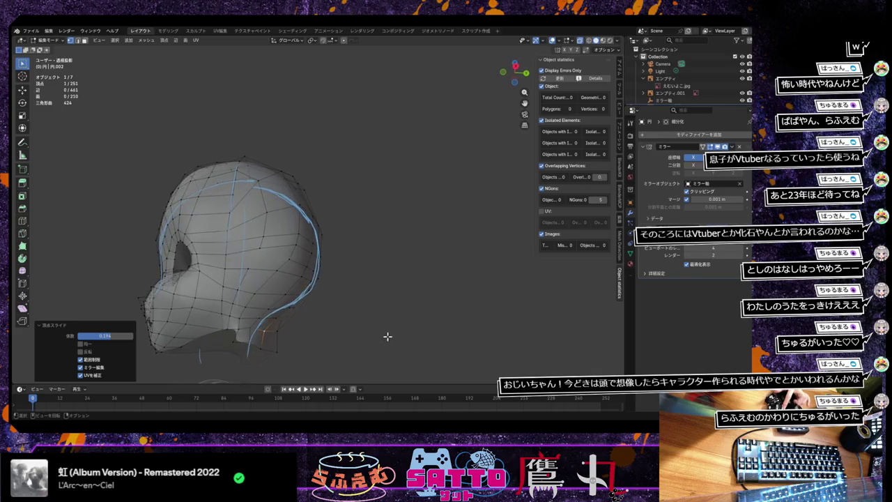
{"action": "key", "text": "g"}
{"action": "key", "text": "y"}
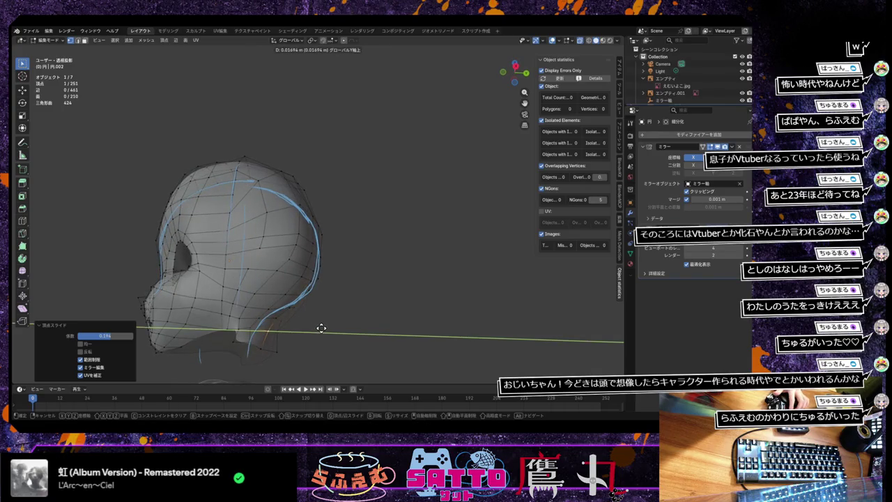
{"action": "left_click", "coordinate": [271, 345]}
{"action": "mouse_move", "coordinate": [279, 342]}
{"action": "middle_mouse_down"}
{"action": "mouse_move", "coordinate": [295, 343]}
{"action": "mouse_move", "coordinate": [269, 353]}
{"action": "mouse_move", "coordinate": [343, 328]}
{"action": "mouse_move", "coordinate": [320, 352]}
{"action": "mouse_move", "coordinate": [355, 336]}
{"action": "mouse_move", "coordinate": [307, 325]}
{"action": "middle_mouse_up"}
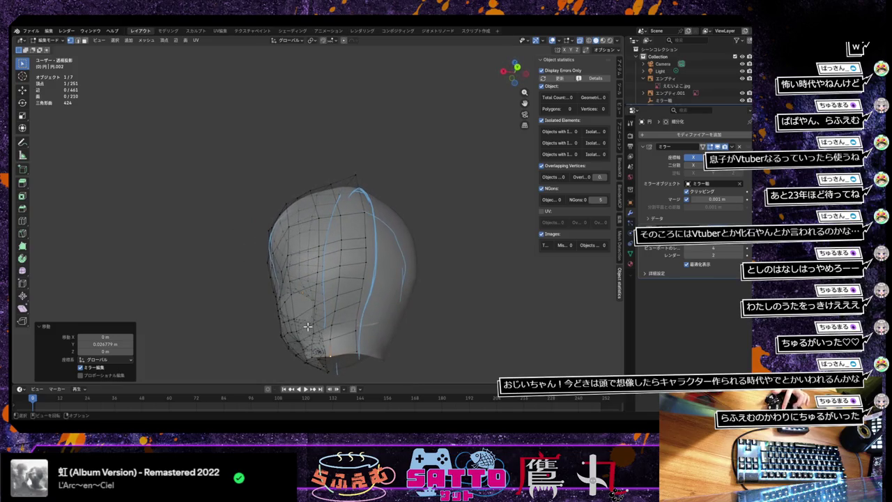
Edge-slide a vertex to factor 0.300 and select another vertex.
{"action": "key", "text": "shift+v"}
{"action": "left_click", "coordinate": [362, 286]}
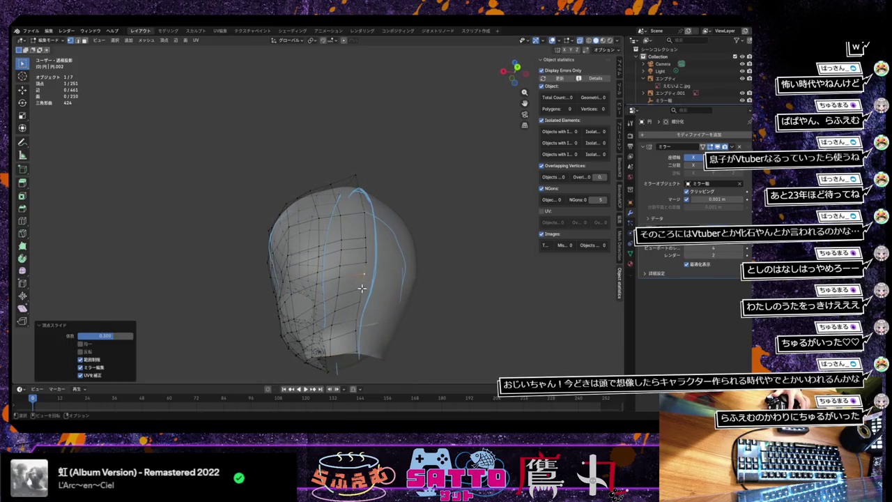
{"action": "left_click", "coordinate": [361, 288]}
{"action": "middle_click_drag", "start_coordinate": [365, 316], "coordinate": [430, 329]}
Move two back-of-neck vertices along Y, the last by 0.012009 m, then view Right Orthographic.
{"action": "key", "text": "g"}
{"action": "key", "text": "y"}
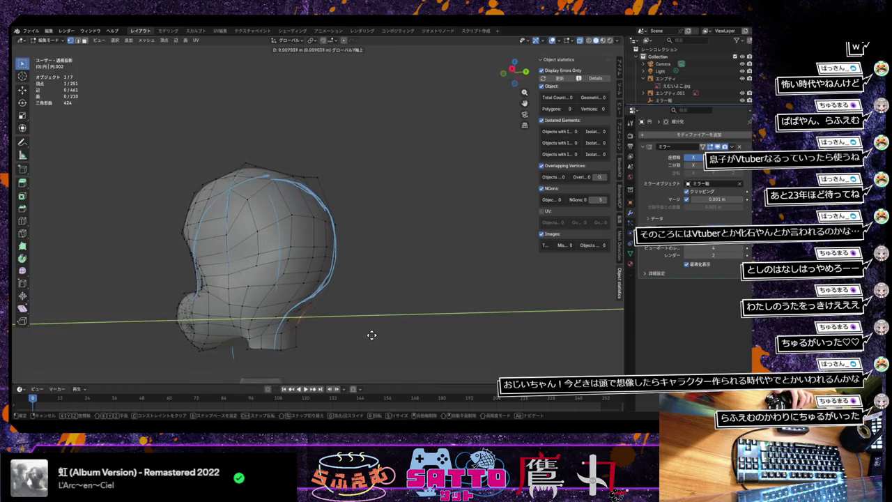
{"action": "left_click", "coordinate": [370, 332]}
{"action": "left_click", "coordinate": [299, 328]}
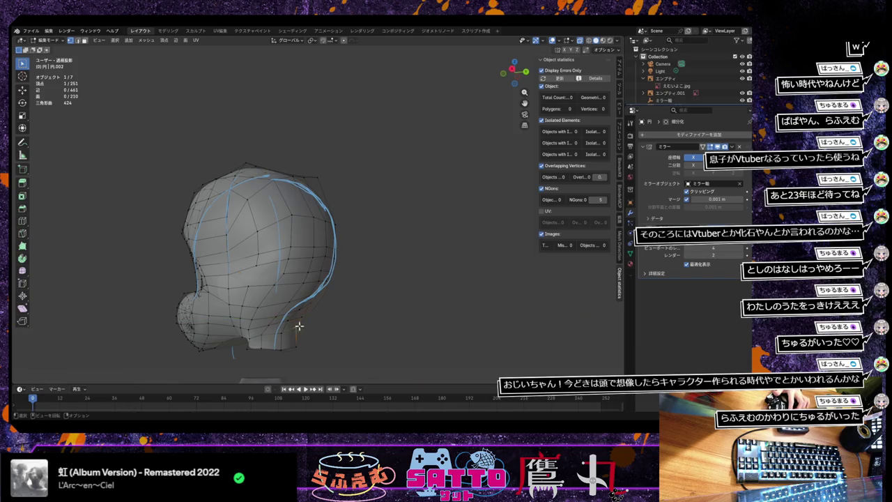
{"action": "key", "text": "g"}
{"action": "key", "text": "y"}
{"action": "left_click", "coordinate": [320, 333]}
{"action": "mouse_move", "coordinate": [300, 344]}
{"action": "middle_mouse_down"}
{"action": "mouse_move", "coordinate": [358, 339]}
{"action": "mouse_move", "coordinate": [359, 348]}
{"action": "middle_mouse_up"}
{"action": "key", "text": "KP_3"}
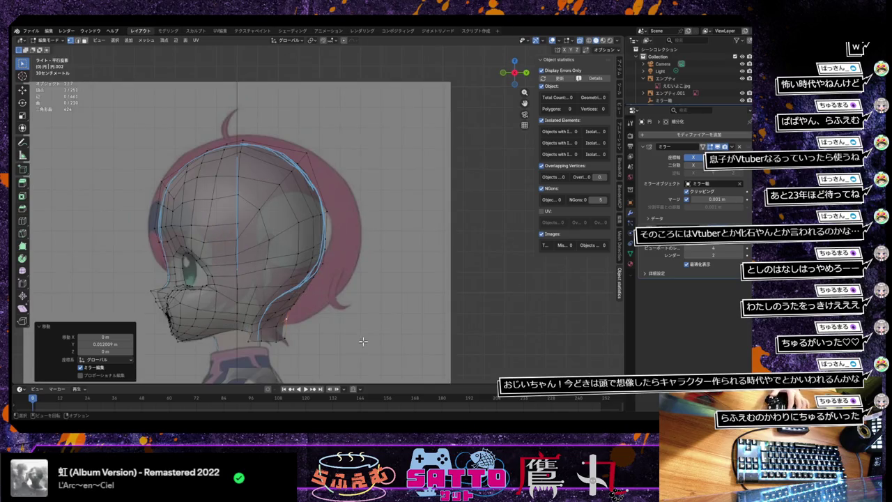
Turn off X-ray, inspect the smoothed head in Object Mode against the right view, then resume Edit Mode.
{"action": "key", "text": "alt+z"}
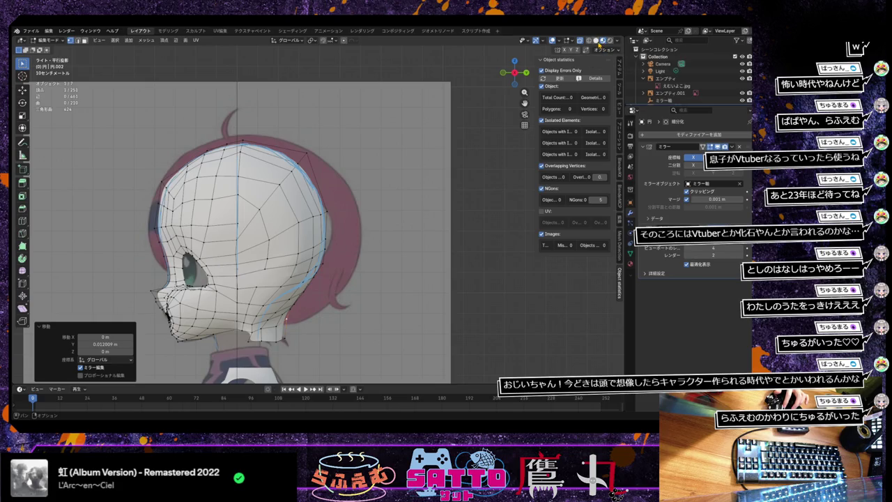
{"action": "left_click", "coordinate": [582, 39]}
{"action": "key", "text": "Tab"}
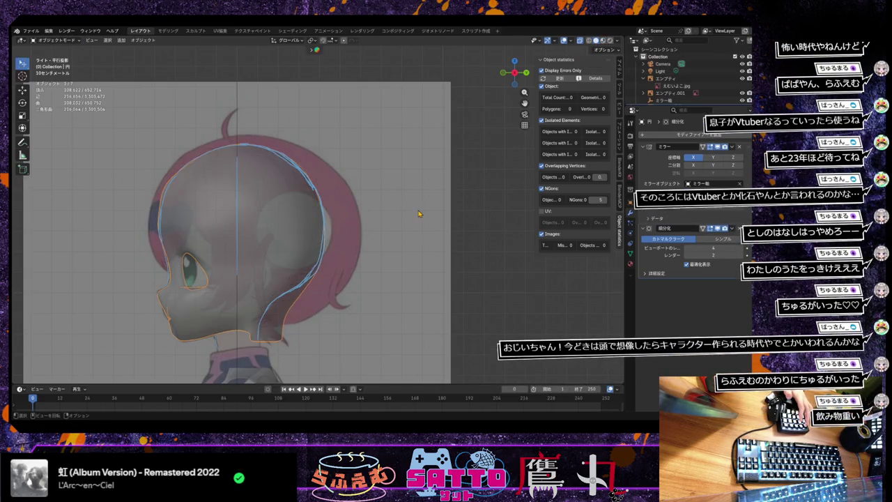
{"action": "left_click", "coordinate": [582, 42]}
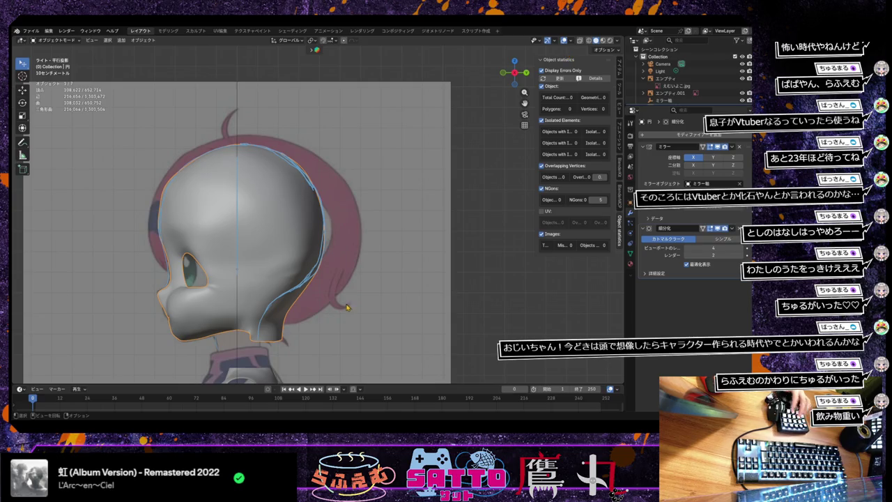
{"action": "mouse_move", "coordinate": [371, 310]}
{"action": "middle_mouse_down"}
{"action": "mouse_move", "coordinate": [410, 296]}
{"action": "mouse_move", "coordinate": [436, 302]}
{"action": "mouse_move", "coordinate": [443, 292]}
{"action": "mouse_move", "coordinate": [429, 304]}
{"action": "mouse_move", "coordinate": [400, 303]}
{"action": "mouse_move", "coordinate": [446, 299]}
{"action": "mouse_move", "coordinate": [428, 348]}
{"action": "mouse_move", "coordinate": [403, 311]}
{"action": "mouse_move", "coordinate": [382, 301]}
{"action": "middle_mouse_up"}
{"action": "key", "text": "KP_3"}
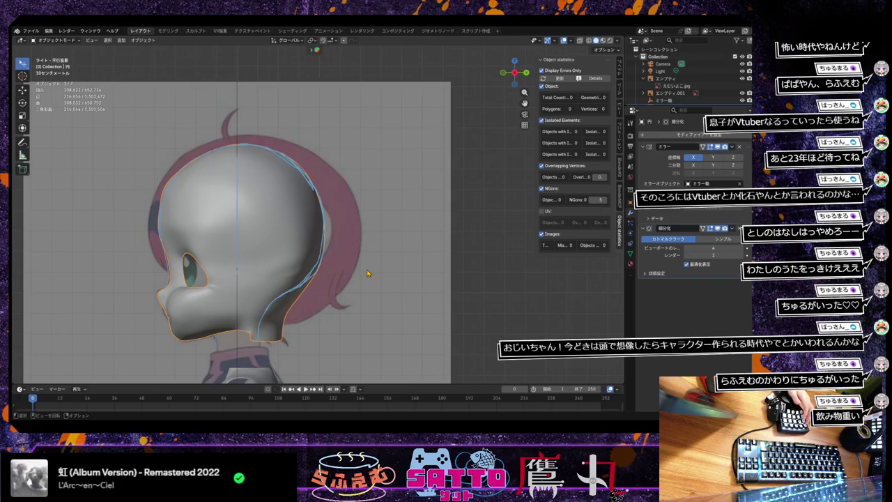
{"action": "key", "text": "Tab"}
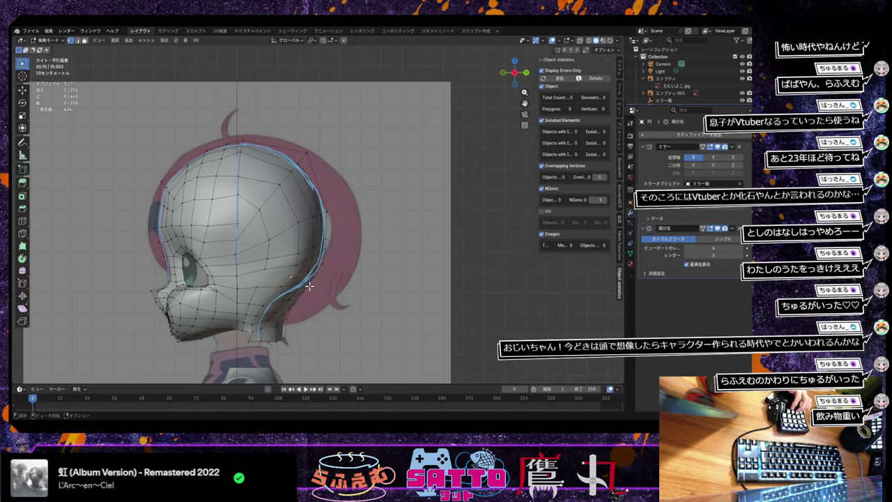
Move the upper head profile vertices onto the side reference outline.
{"action": "key", "text": "g"}
{"action": "left_click", "coordinate": [307, 287]}
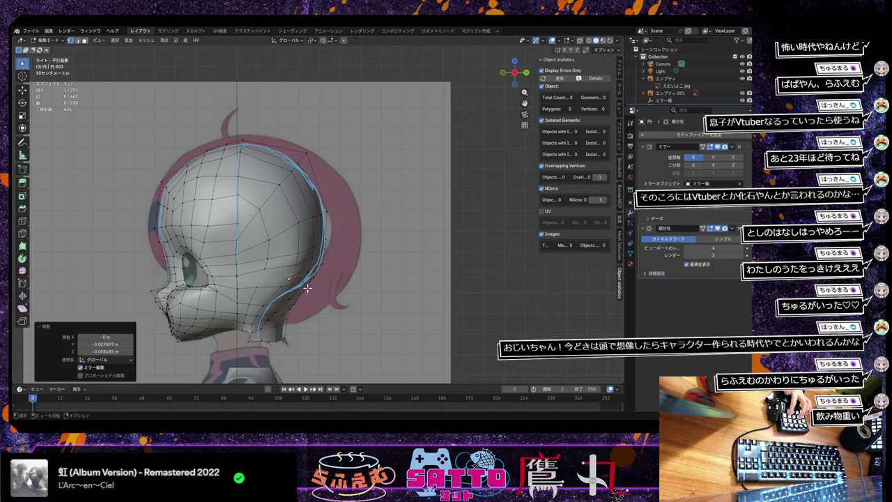
{"action": "key", "text": "g"}
{"action": "left_click", "coordinate": [297, 248]}
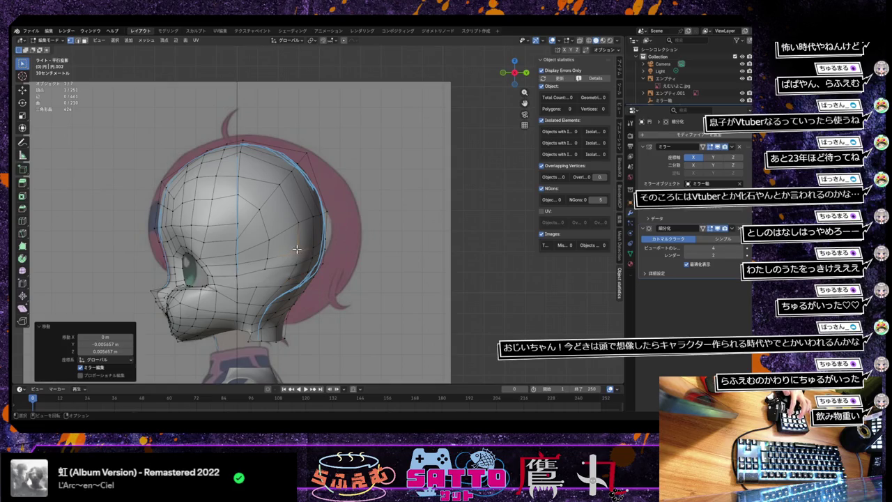
{"action": "key", "text": "g"}
{"action": "left_click", "coordinate": [274, 239]}
{"action": "key", "text": "g"}
{"action": "left_click", "coordinate": [269, 256]}
{"action": "key", "text": "g"}
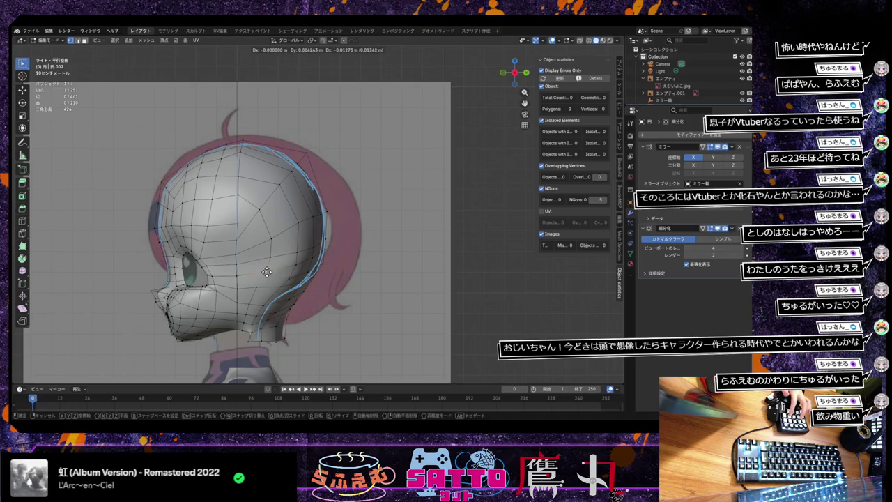
{"action": "left_click", "coordinate": [268, 272]}
{"action": "key", "text": "g"}
{"action": "left_click", "coordinate": [258, 289]}
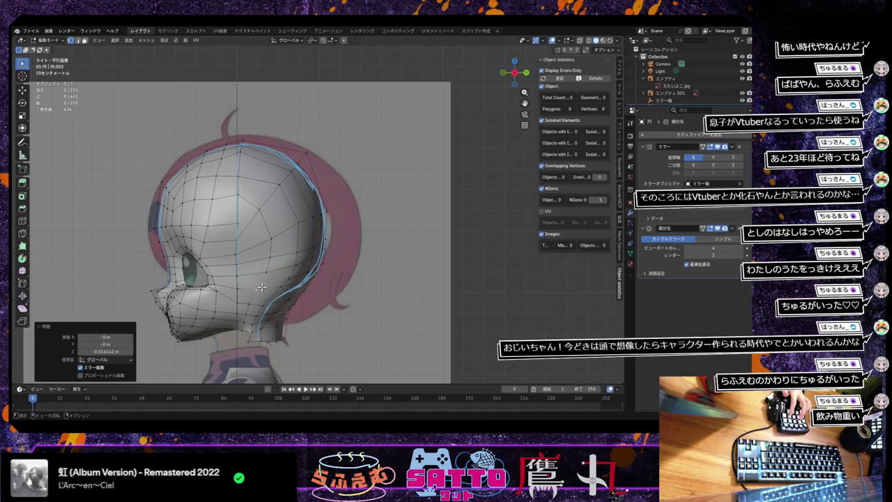
{"action": "key", "text": "g"}
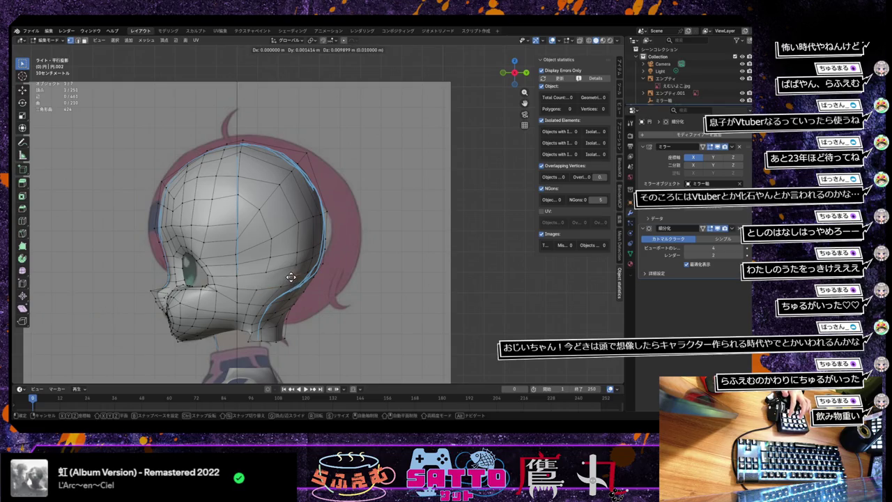
{"action": "left_click", "coordinate": [290, 278]}
Fit the neck and lower back-of-head vertices to the side reference curve.
{"action": "key", "text": "g"}
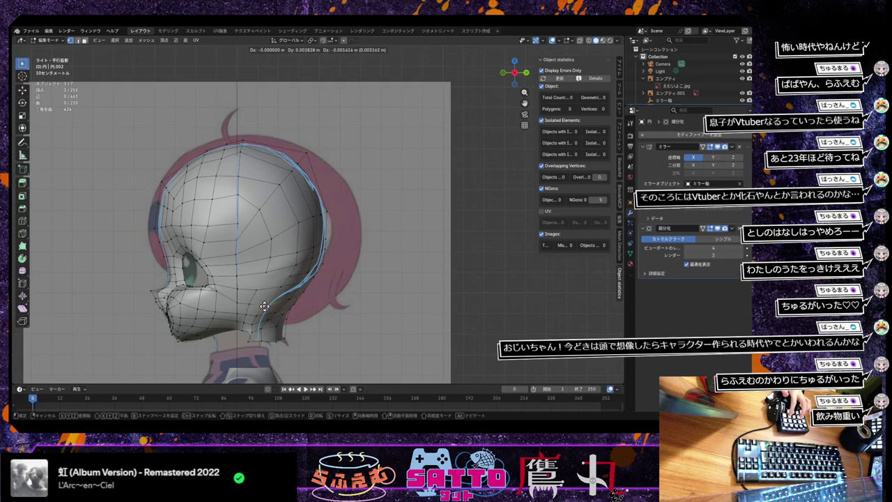
{"action": "left_click", "coordinate": [261, 304]}
{"action": "key", "text": "g"}
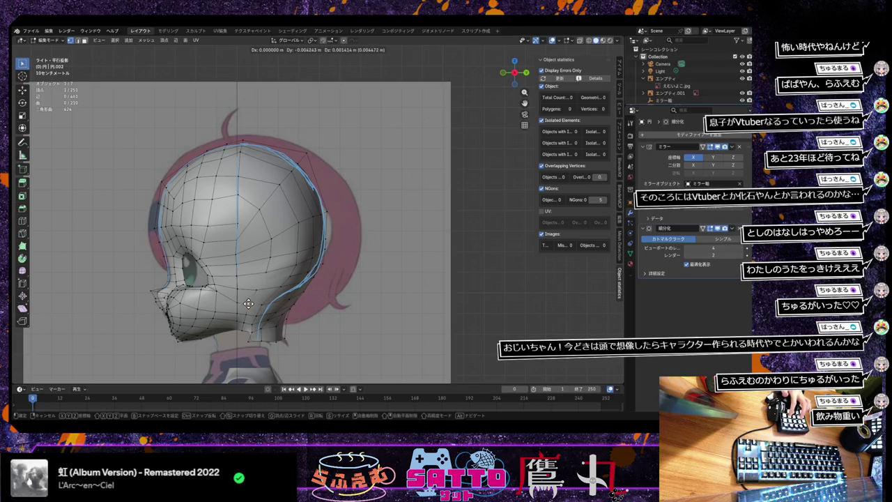
{"action": "left_click", "coordinate": [248, 307]}
{"action": "key", "text": "g"}
{"action": "left_click", "coordinate": [245, 318]}
{"action": "key", "text": "g"}
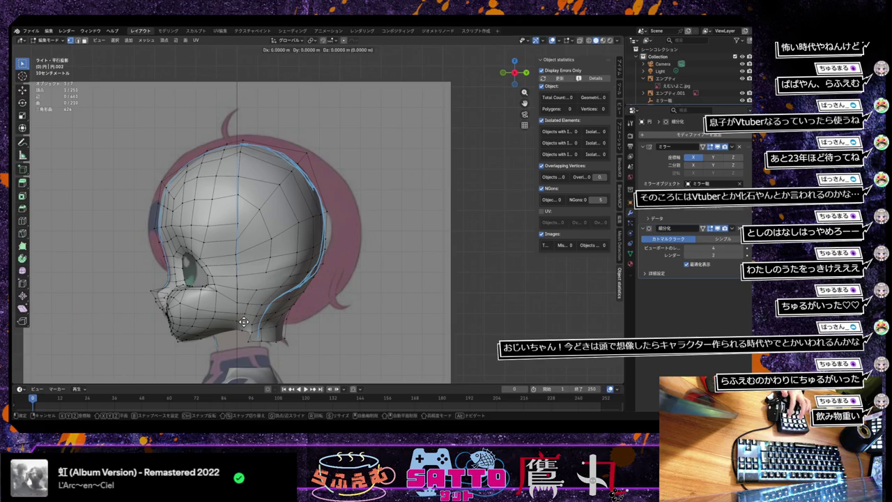
{"action": "left_click", "coordinate": [247, 320]}
{"action": "key", "text": "g"}
{"action": "left_click", "coordinate": [253, 321]}
{"action": "key", "text": "g"}
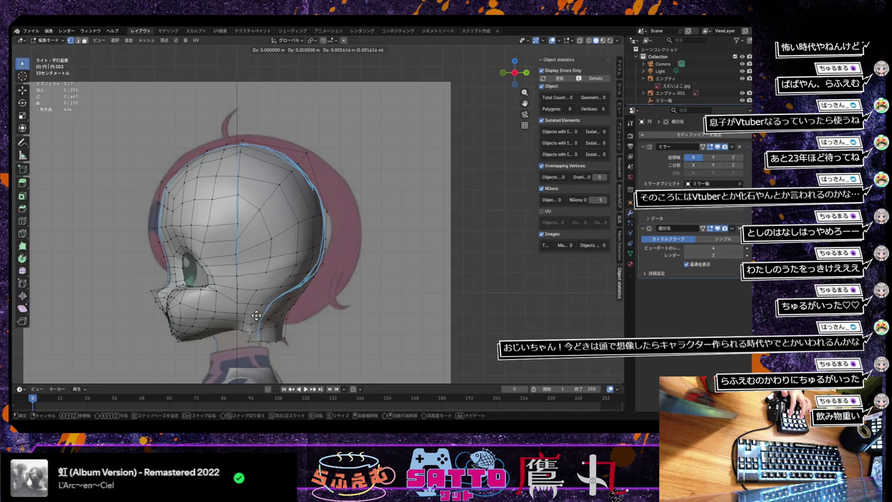
{"action": "left_click", "coordinate": [255, 315]}
{"action": "key", "text": "g"}
{"action": "left_click", "coordinate": [260, 304]}
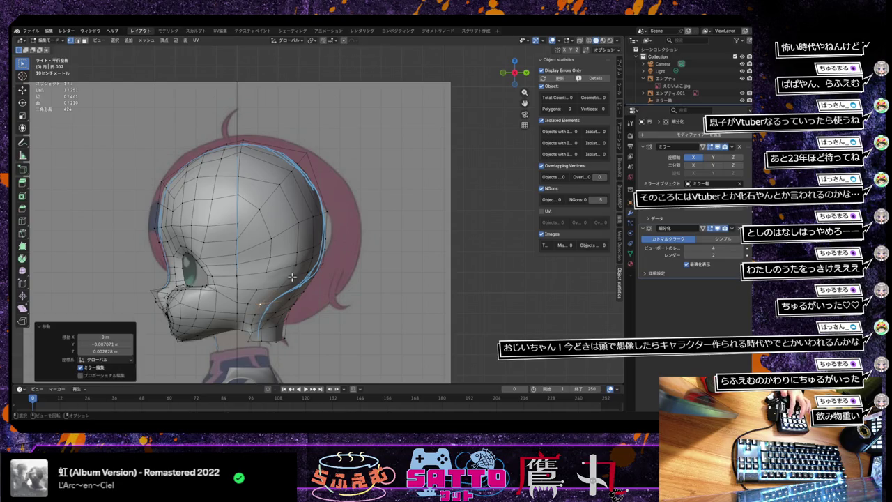
Raise the upper back-of-head vertices onto the outline, about 0.018385 m in Z.
{"action": "key", "text": "g"}
{"action": "left_click", "coordinate": [285, 282]}
{"action": "key", "text": "g"}
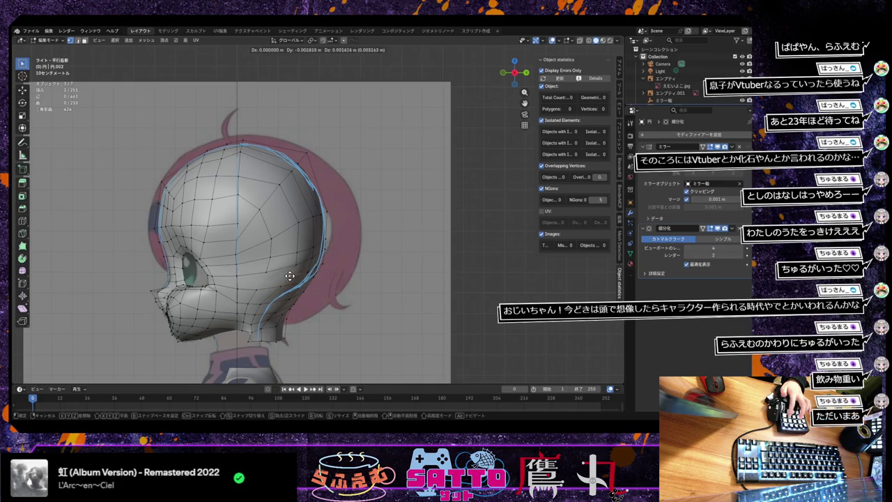
{"action": "left_click", "coordinate": [289, 275]}
{"action": "key", "text": "g"}
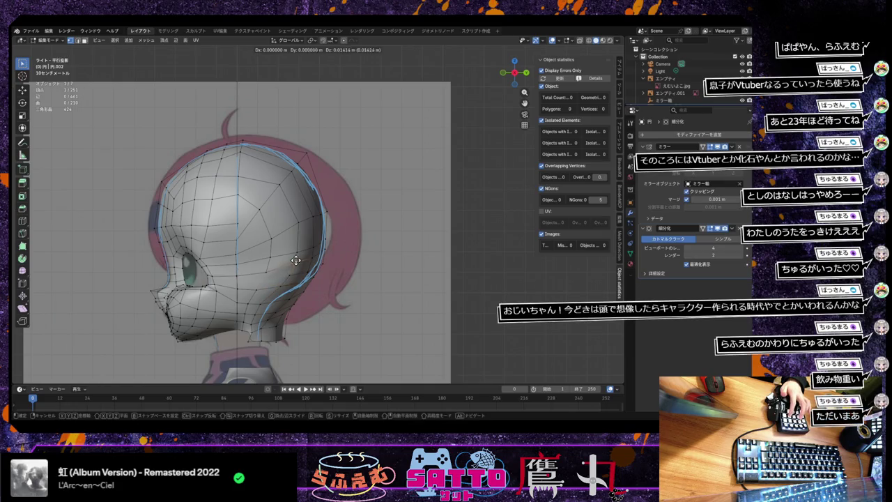
{"action": "left_click", "coordinate": [296, 260]}
{"action": "key", "text": "g"}
{"action": "left_click", "coordinate": [300, 244]}
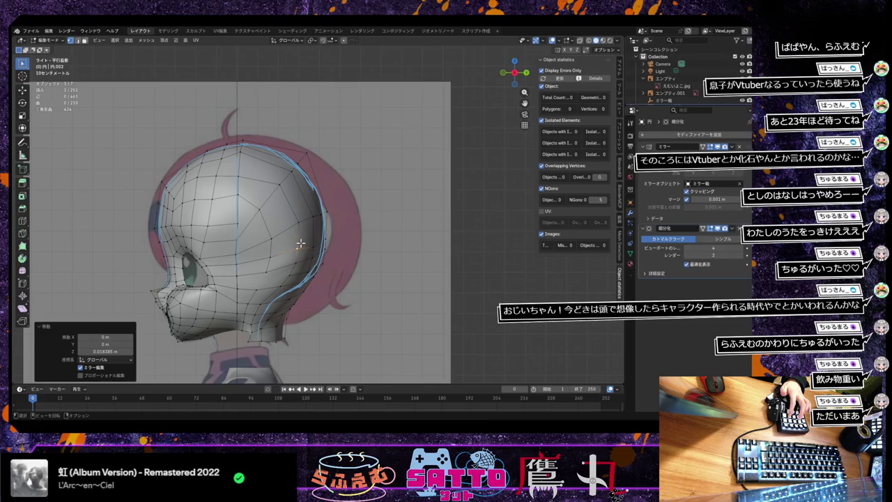
{"action": "key", "text": "g"}
{"action": "left_click", "coordinate": [314, 243]}
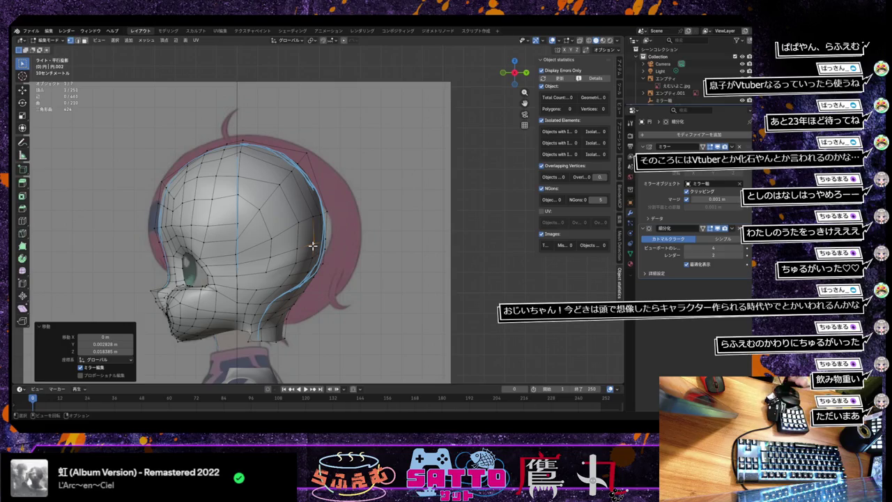
{"action": "middle_click_drag", "start_coordinate": [313, 245], "coordinate": [306, 278]}
Shift four jaw vertices sideways along X to narrow the lower head.
{"action": "key", "text": "g"}
{"action": "key", "text": "x"}
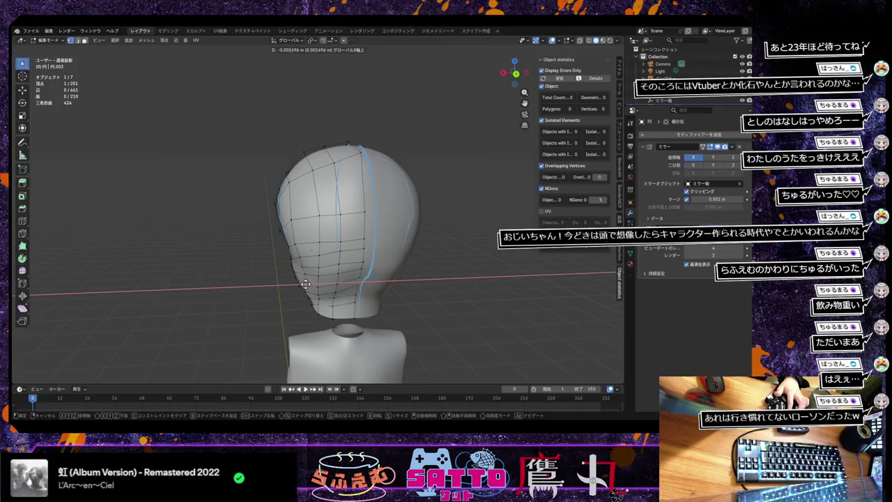
{"action": "left_click", "coordinate": [309, 285]}
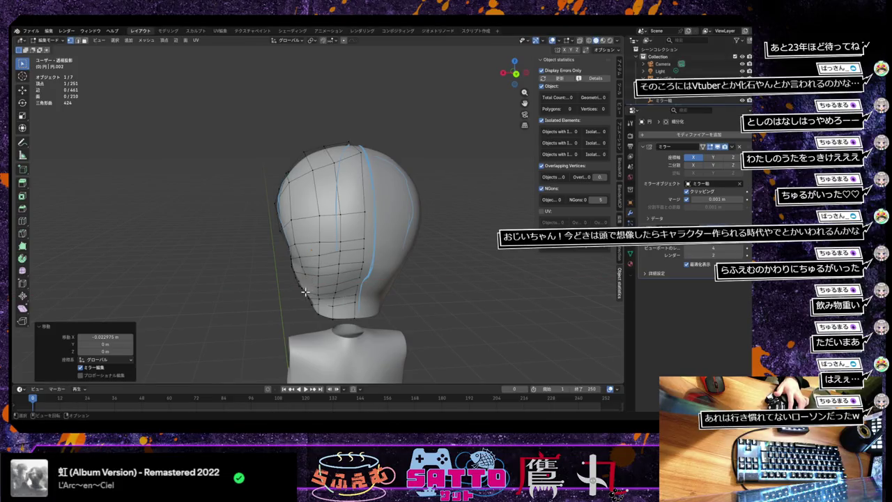
{"action": "key", "text": "g"}
{"action": "key", "text": "x"}
{"action": "left_click", "coordinate": [309, 298]}
{"action": "key", "text": "g"}
{"action": "key", "text": "x"}
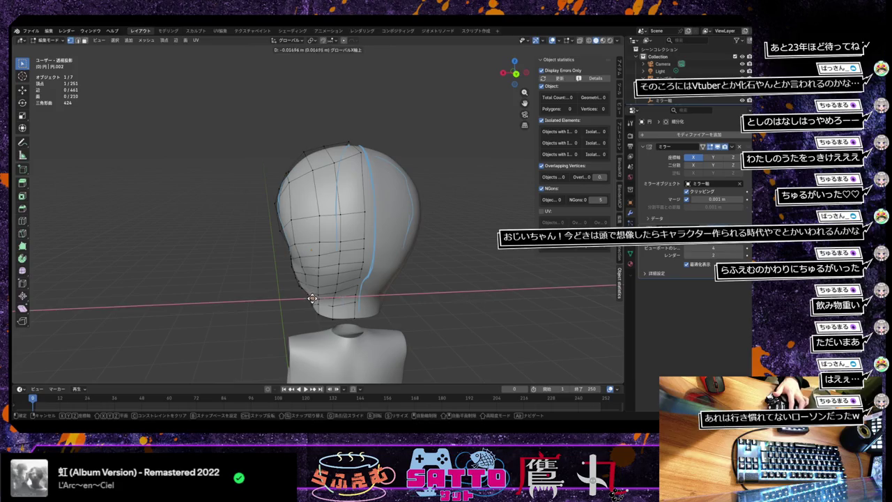
{"action": "left_click", "coordinate": [313, 298]}
{"action": "key", "text": "g"}
{"action": "key", "text": "x"}
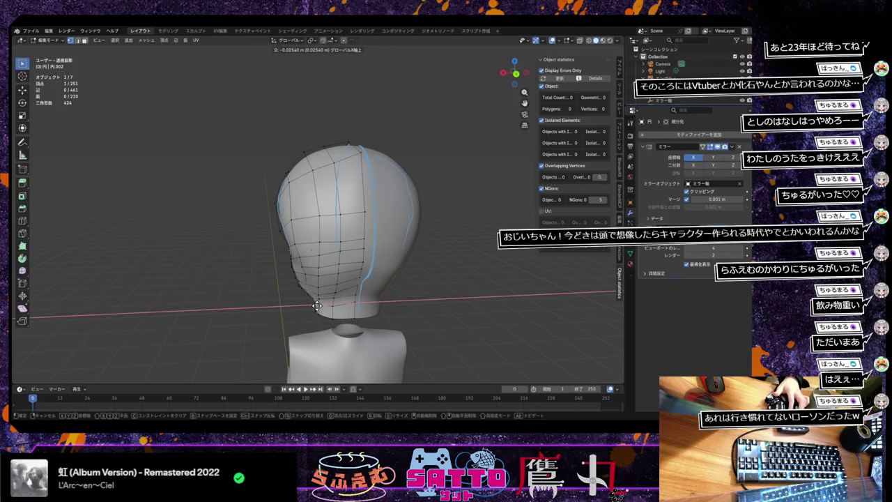
{"action": "left_click", "coordinate": [315, 301]}
{"action": "mouse_move", "coordinate": [315, 301]}
{"action": "middle_mouse_down"}
{"action": "mouse_move", "coordinate": [341, 298]}
{"action": "mouse_move", "coordinate": [408, 255]}
{"action": "mouse_move", "coordinate": [341, 293]}
{"action": "middle_mouse_up"}
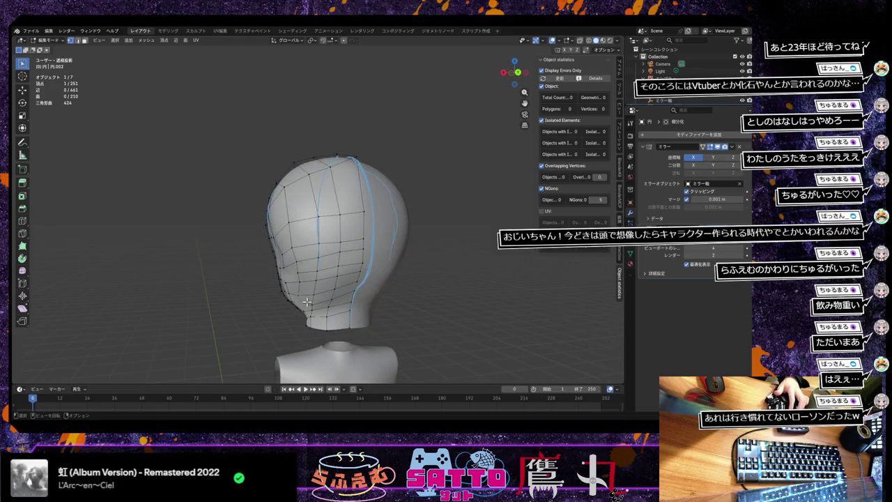
Move three more lower-head vertices along X, one to 0.007896 m, mirrored across.
{"action": "key", "text": "g"}
{"action": "key", "text": "x"}
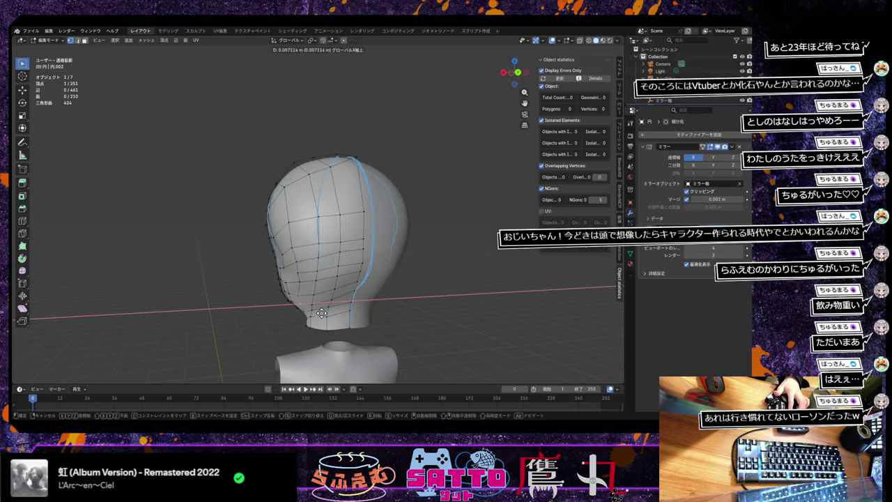
{"action": "left_click", "coordinate": [322, 312]}
{"action": "key", "text": "g"}
{"action": "key", "text": "x"}
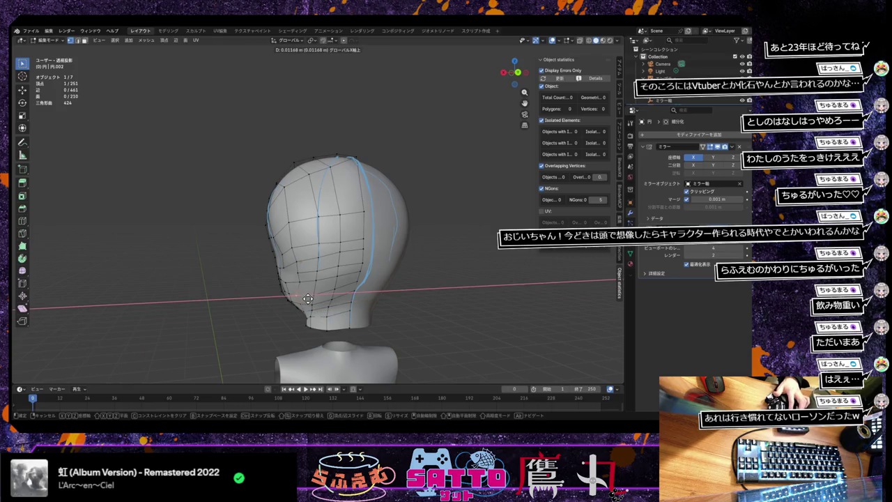
{"action": "left_click", "coordinate": [308, 298]}
{"action": "key", "text": "g"}
{"action": "key", "text": "x"}
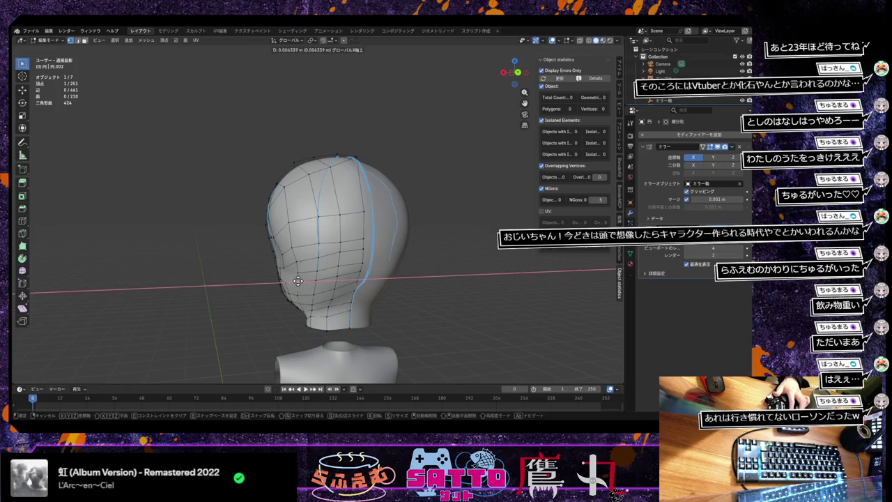
{"action": "left_click", "coordinate": [300, 274]}
{"action": "mouse_move", "coordinate": [350, 286]}
{"action": "middle_mouse_down"}
{"action": "mouse_move", "coordinate": [424, 263]}
{"action": "mouse_move", "coordinate": [402, 276]}
{"action": "mouse_move", "coordinate": [416, 248]}
{"action": "mouse_move", "coordinate": [436, 258]}
{"action": "mouse_move", "coordinate": [423, 277]}
{"action": "mouse_move", "coordinate": [351, 298]}
{"action": "mouse_move", "coordinate": [349, 288]}
{"action": "mouse_move", "coordinate": [366, 282]}
{"action": "mouse_move", "coordinate": [512, 279]}
{"action": "mouse_move", "coordinate": [426, 289]}
{"action": "mouse_move", "coordinate": [464, 295]}
{"action": "mouse_move", "coordinate": [438, 313]}
{"action": "mouse_move", "coordinate": [418, 302]}
{"action": "mouse_move", "coordinate": [432, 294]}
{"action": "middle_mouse_up"}
Zoom in and face the head, then switch to Front Orthographic view over the front reference.
{"action": "scroll", "coordinate": [425, 301], "scroll_direction": "up", "scroll_amount": 2}
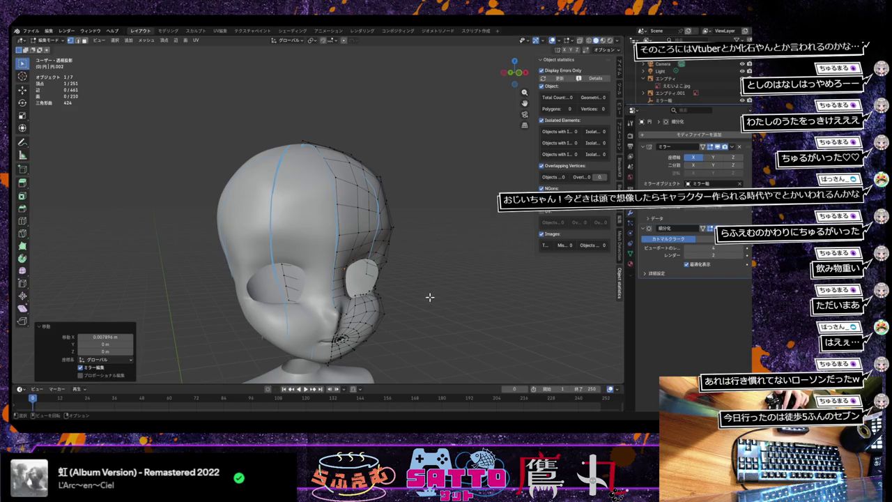
{"action": "scroll", "coordinate": [428, 297], "scroll_direction": "up", "scroll_amount": 2}
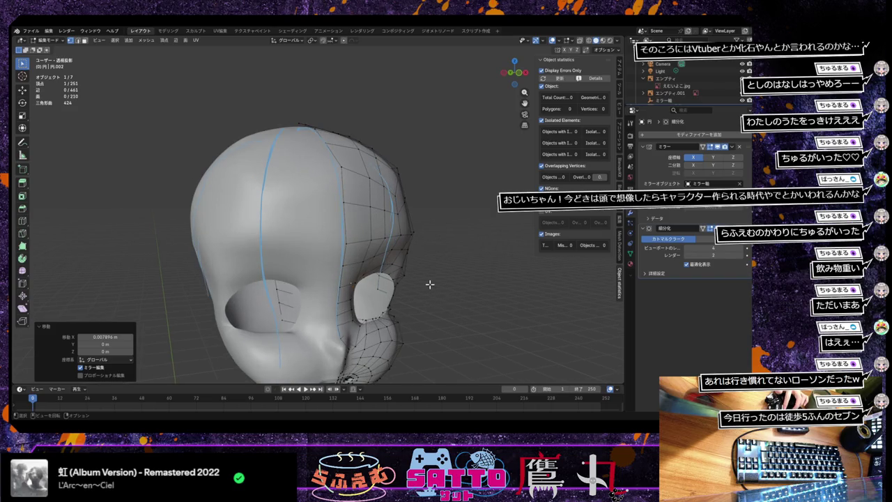
{"action": "mouse_move", "coordinate": [430, 284]}
{"action": "middle_mouse_down"}
{"action": "mouse_move", "coordinate": [397, 241]}
{"action": "mouse_move", "coordinate": [372, 251]}
{"action": "mouse_move", "coordinate": [402, 244]}
{"action": "mouse_move", "coordinate": [387, 249]}
{"action": "middle_mouse_up"}
{"action": "scroll", "coordinate": [376, 251], "scroll_direction": "up", "scroll_amount": 2}
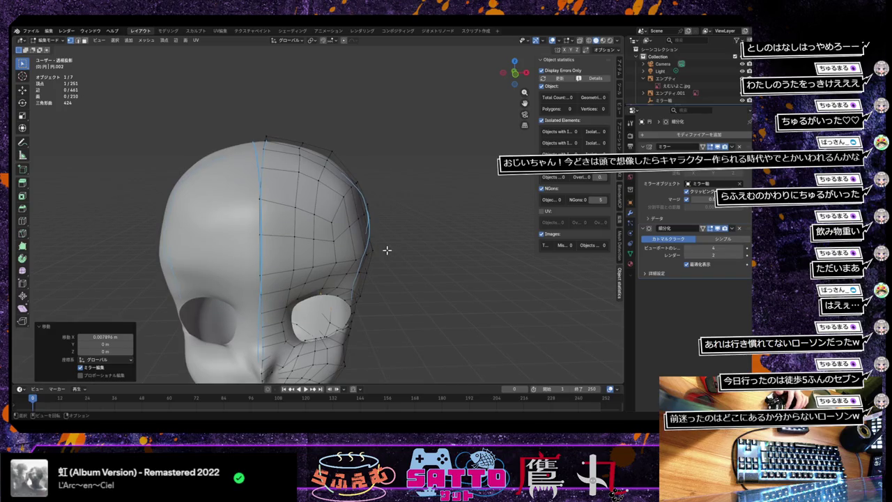
{"action": "key", "text": "KP_1"}
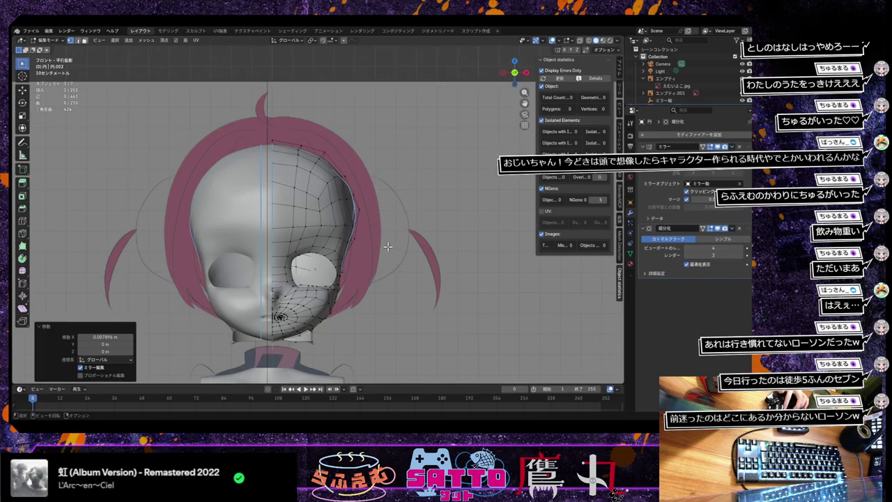
Pull the temple-edge vertices outward onto the front reference's head and hair outline.
{"action": "left_click", "coordinate": [331, 203]}
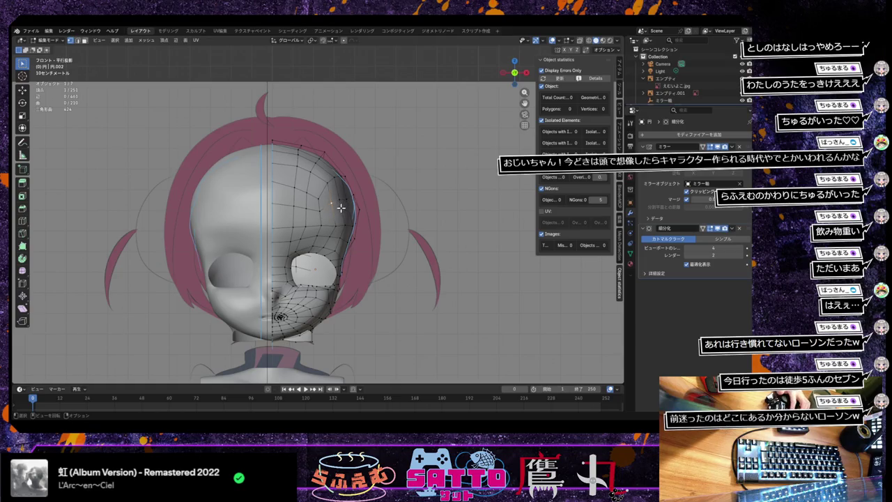
{"action": "key", "text": "g"}
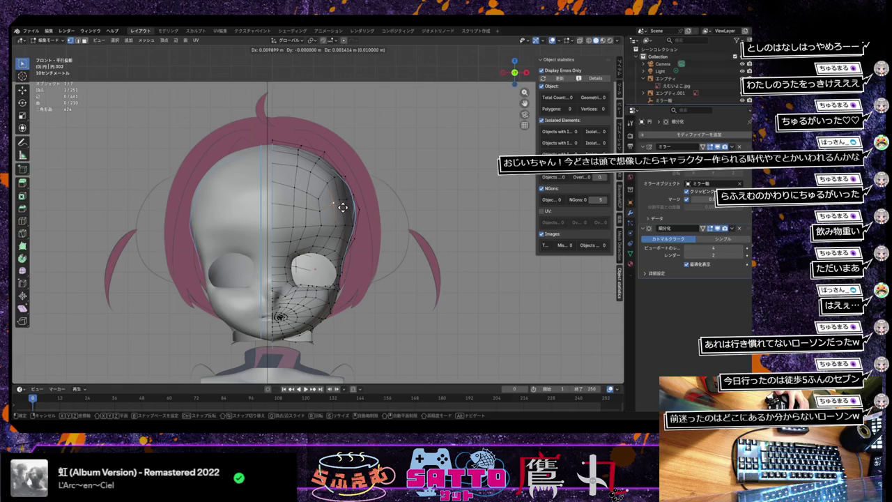
{"action": "left_click", "coordinate": [342, 205]}
{"action": "key", "text": "g"}
{"action": "left_click", "coordinate": [343, 201]}
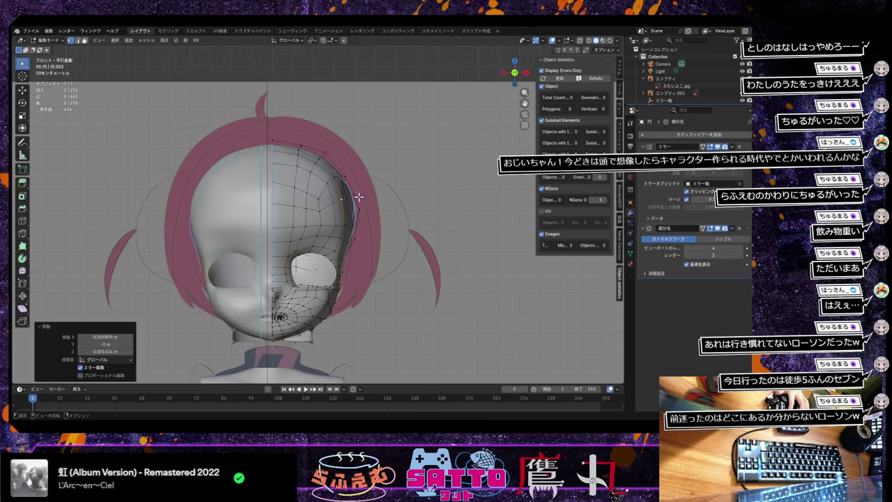
{"action": "key", "text": "g"}
{"action": "left_click", "coordinate": [350, 198]}
{"action": "key", "text": "g"}
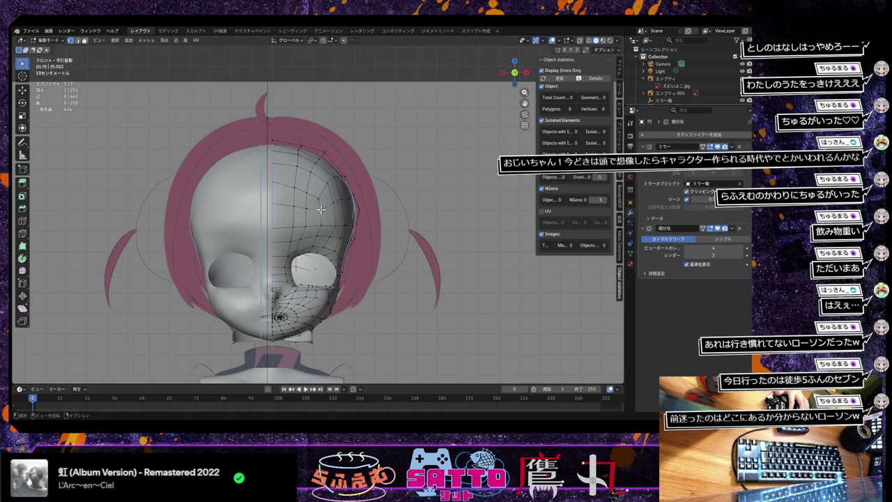
{"action": "left_click", "coordinate": [319, 198]}
{"action": "key", "text": "g"}
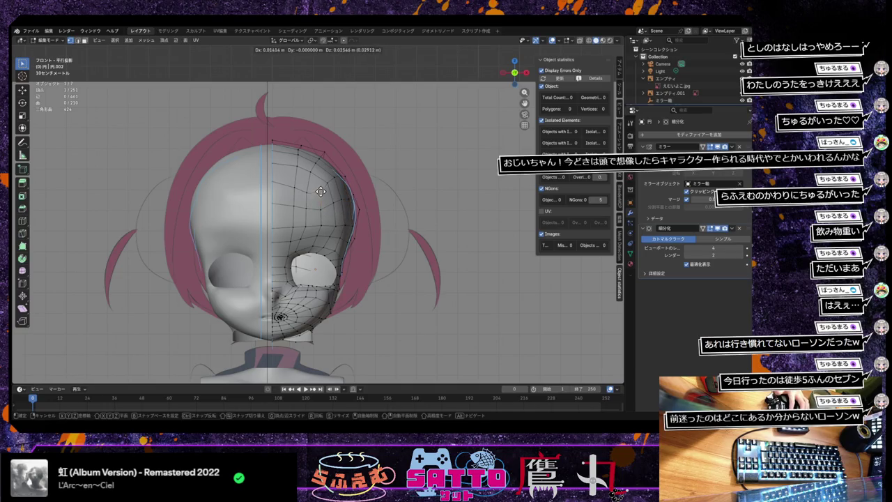
{"action": "left_click", "coordinate": [317, 196]}
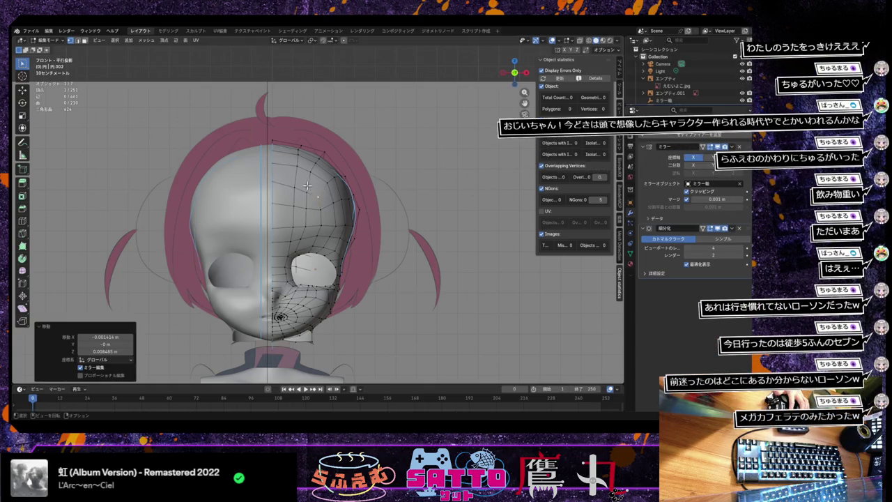
{"action": "key", "text": "g"}
{"action": "left_click", "coordinate": [307, 189]}
{"action": "key", "text": "g"}
{"action": "left_click", "coordinate": [293, 181]}
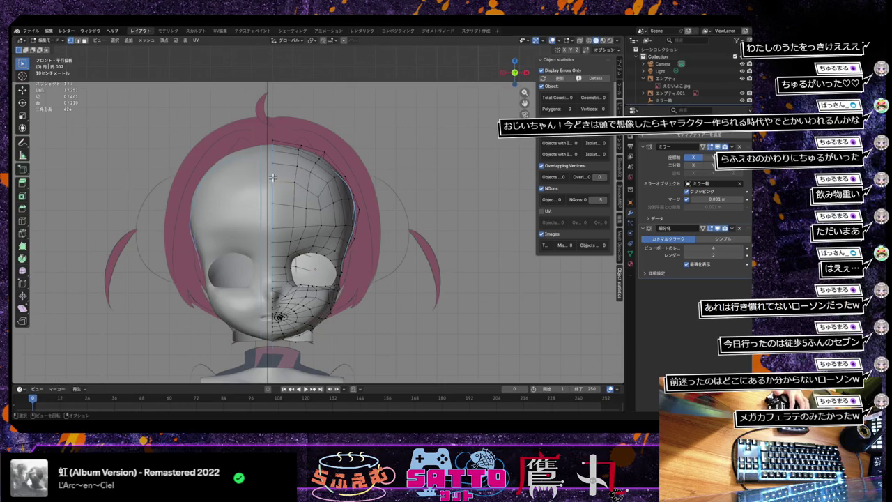
Refine the remaining side-of-head vertices so they follow the reference curve.
{"action": "key", "text": "g"}
{"action": "left_click", "coordinate": [273, 171]}
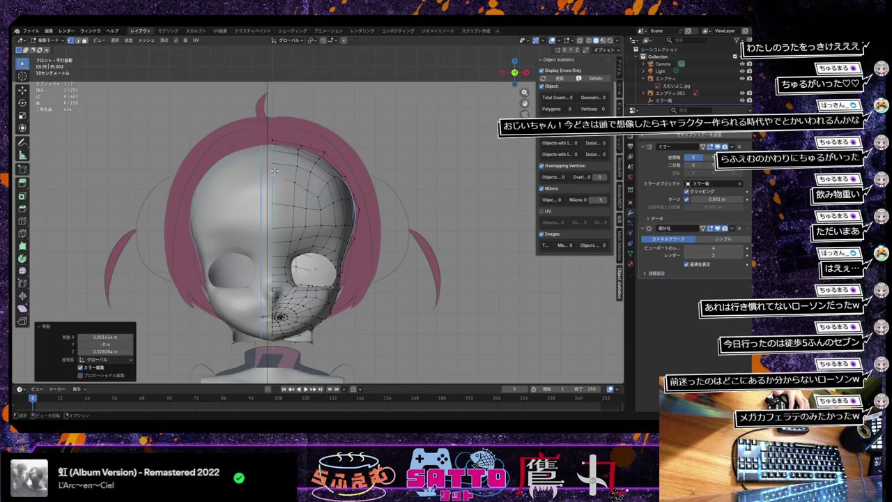
{"action": "key", "text": "g"}
{"action": "left_click", "coordinate": [297, 179]}
{"action": "key", "text": "g"}
{"action": "left_click", "coordinate": [315, 186]}
{"action": "key", "text": "g"}
{"action": "left_click", "coordinate": [322, 197]}
{"action": "key", "text": "g"}
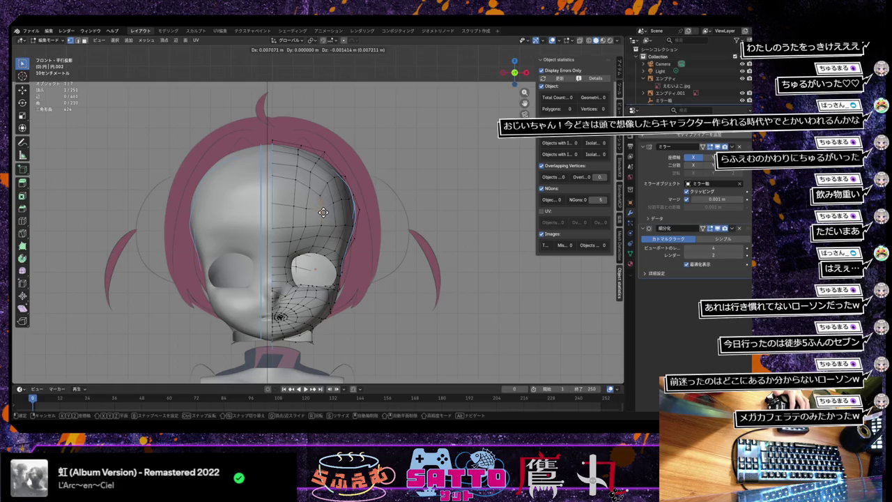
{"action": "left_click", "coordinate": [324, 212]}
{"action": "key", "text": "g"}
{"action": "left_click", "coordinate": [308, 207]}
{"action": "left_click", "coordinate": [312, 180]}
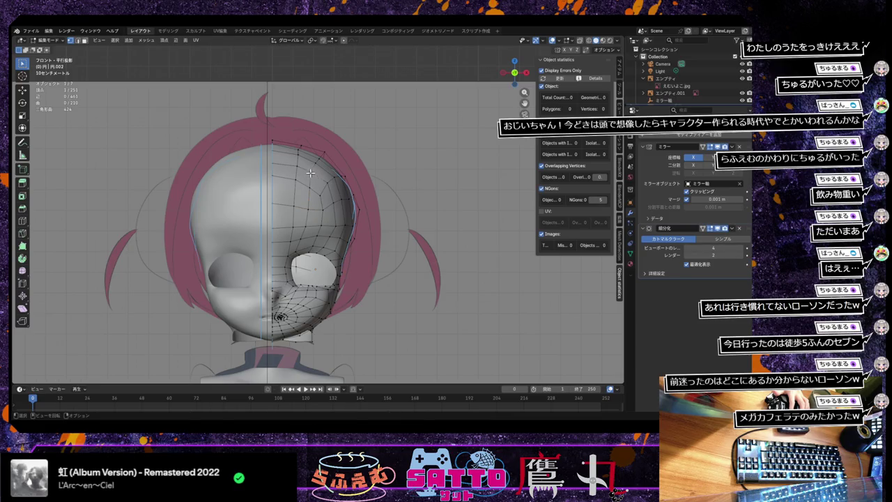
{"action": "key", "text": "g"}
{"action": "left_click", "coordinate": [318, 184]}
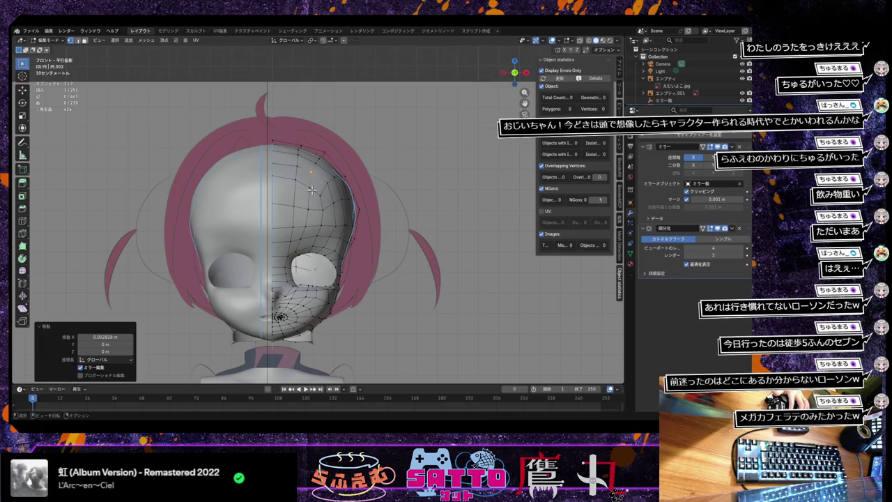
{"action": "key", "text": "g"}
{"action": "left_click", "coordinate": [311, 188]}
Check the head in 3D, then align crown-to-side vertices with the hair outline in front view.
{"action": "mouse_move", "coordinate": [323, 227]}
{"action": "middle_mouse_down"}
{"action": "mouse_move", "coordinate": [347, 233]}
{"action": "mouse_move", "coordinate": [331, 251]}
{"action": "mouse_move", "coordinate": [329, 232]}
{"action": "middle_mouse_up"}
{"action": "key", "text": "KP_1"}
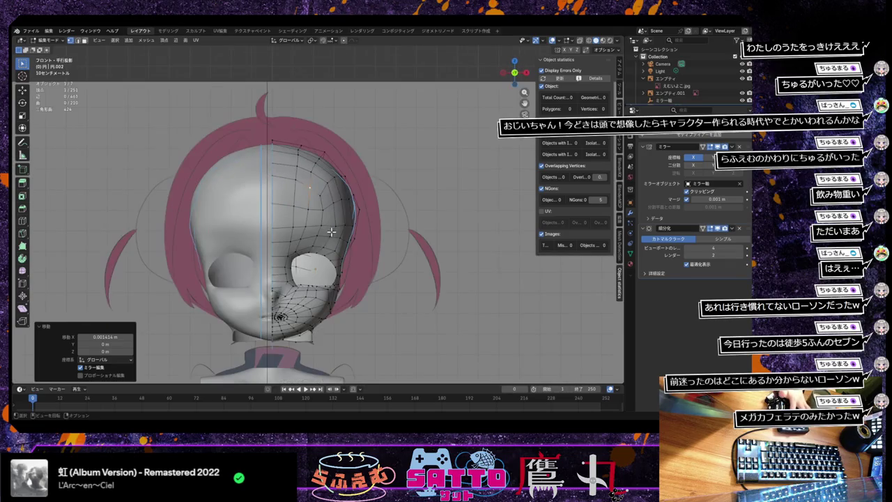
{"action": "left_click", "coordinate": [303, 144]}
{"action": "key", "text": "g"}
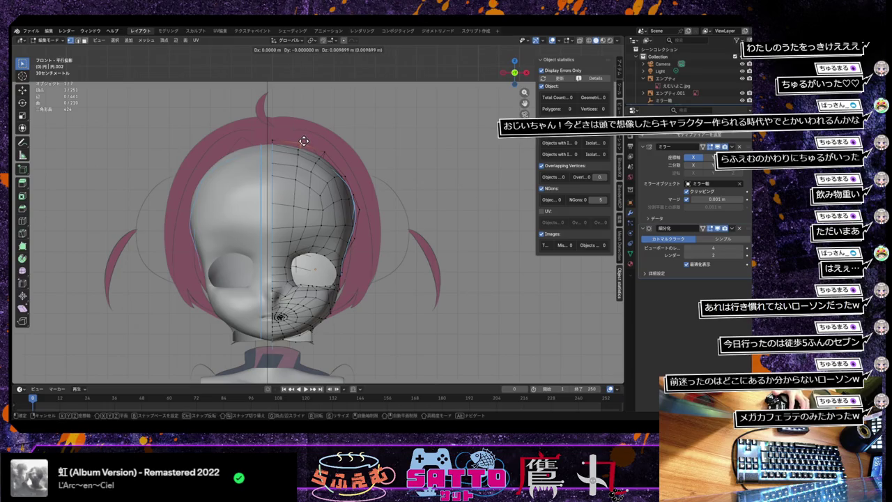
{"action": "left_click", "coordinate": [303, 142]}
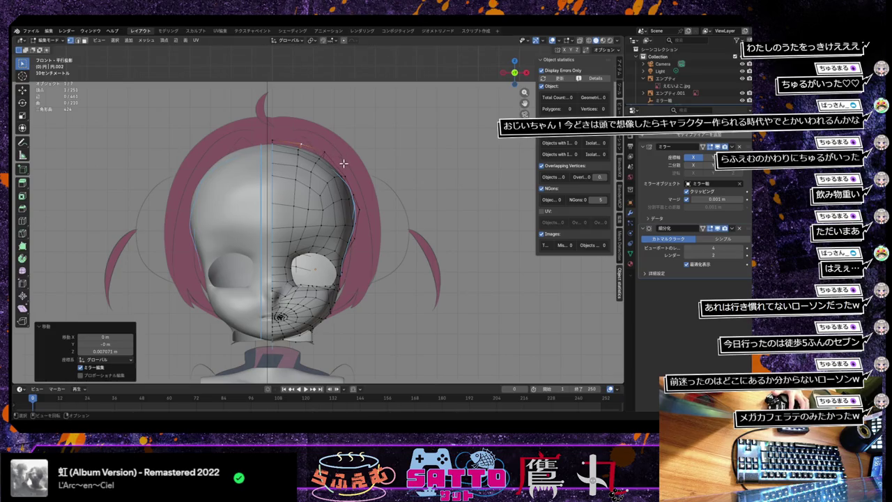
{"action": "key", "text": "g"}
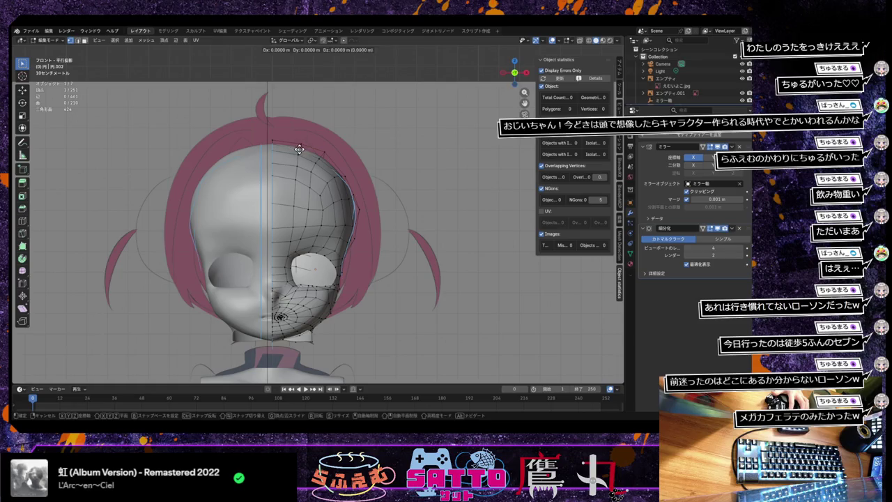
{"action": "left_click", "coordinate": [303, 148]}
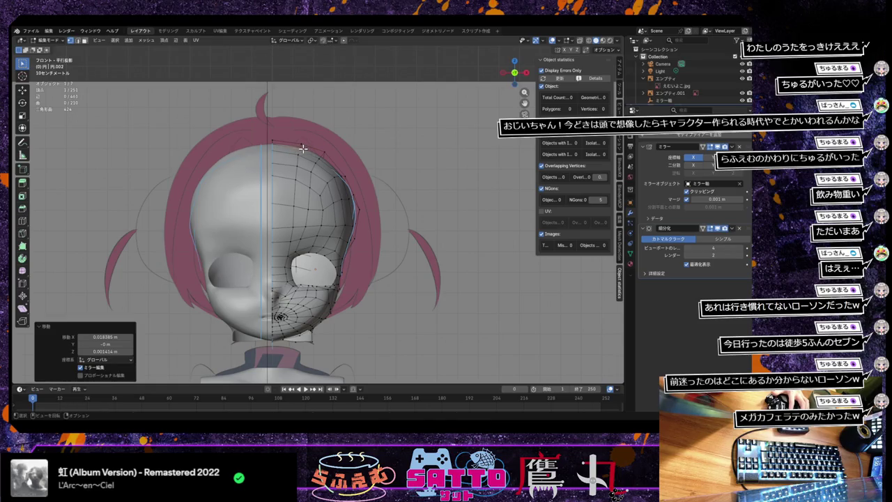
{"action": "key", "text": "g"}
{"action": "left_click", "coordinate": [304, 156]}
{"action": "key", "text": "g"}
{"action": "left_click", "coordinate": [301, 168]}
{"action": "key", "text": "g"}
{"action": "left_click", "coordinate": [298, 183]}
{"action": "key", "text": "g"}
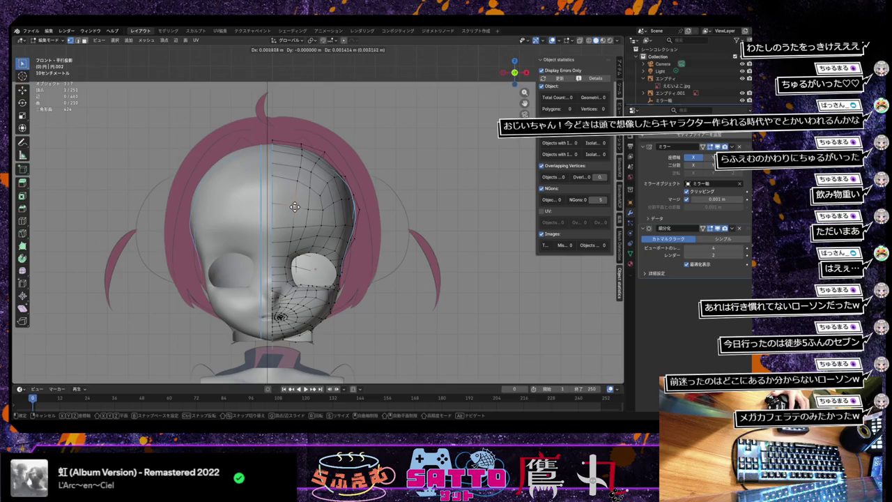
{"action": "left_click", "coordinate": [295, 207]}
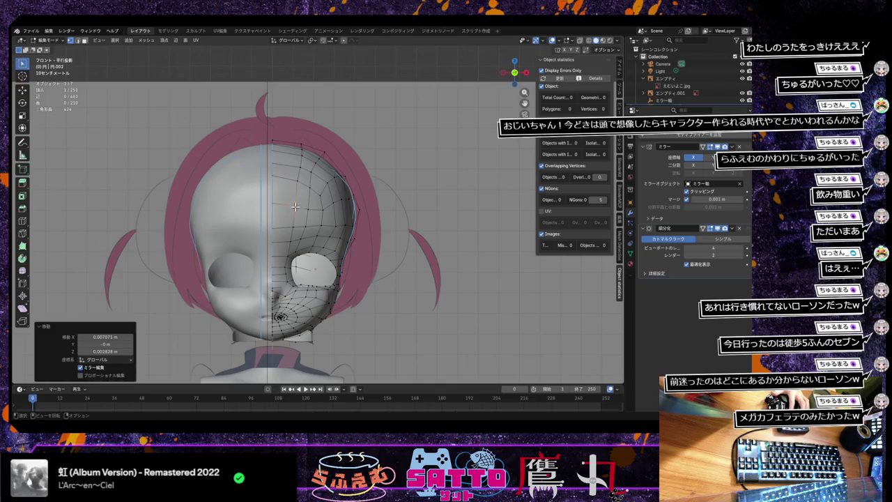
Fit a second column of vertices from the crown down the head side along the hair curve.
{"action": "left_click", "coordinate": [315, 171]}
{"action": "key", "text": "g"}
{"action": "left_click", "coordinate": [319, 159]}
{"action": "key", "text": "g"}
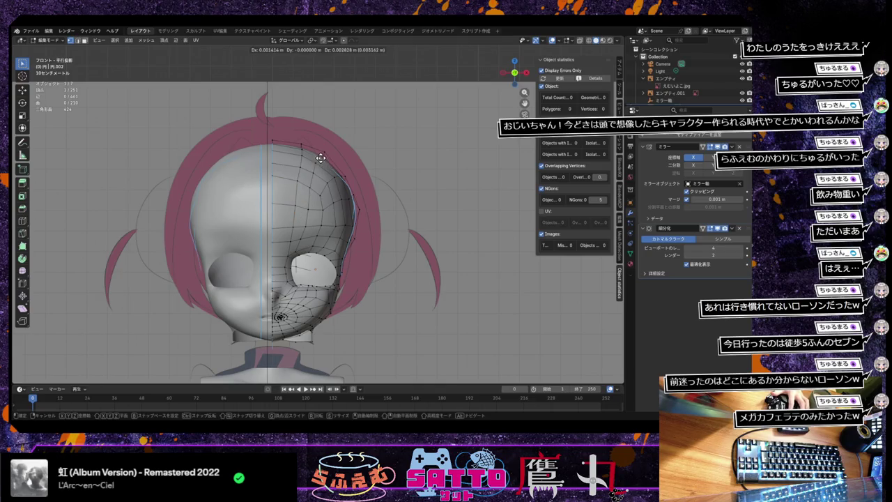
{"action": "left_click", "coordinate": [320, 158]}
{"action": "key", "text": "g"}
{"action": "left_click", "coordinate": [317, 163]}
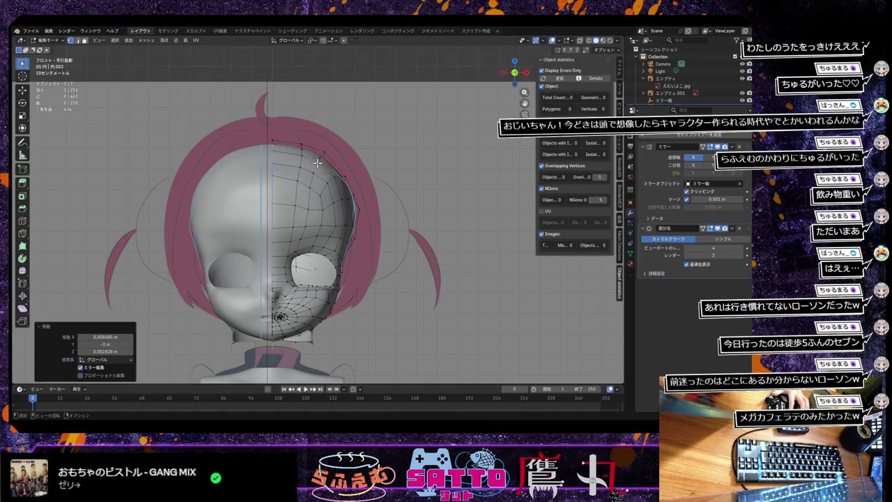
{"action": "key", "text": "g"}
{"action": "left_click", "coordinate": [315, 173]}
{"action": "key", "text": "g"}
{"action": "left_click", "coordinate": [313, 188]}
{"action": "key", "text": "g"}
{"action": "left_click", "coordinate": [311, 209]}
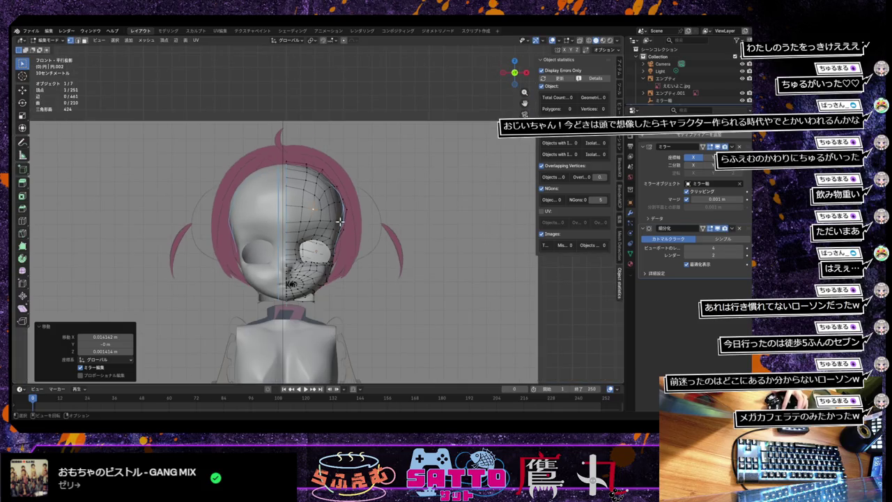
In right side view, move the head-top vertex onto the side reference profile.
{"action": "mouse_move", "coordinate": [358, 191]}
{"action": "middle_mouse_down"}
{"action": "mouse_move", "coordinate": [368, 220]}
{"action": "mouse_move", "coordinate": [338, 218]}
{"action": "mouse_move", "coordinate": [320, 239]}
{"action": "mouse_move", "coordinate": [285, 222]}
{"action": "middle_mouse_up"}
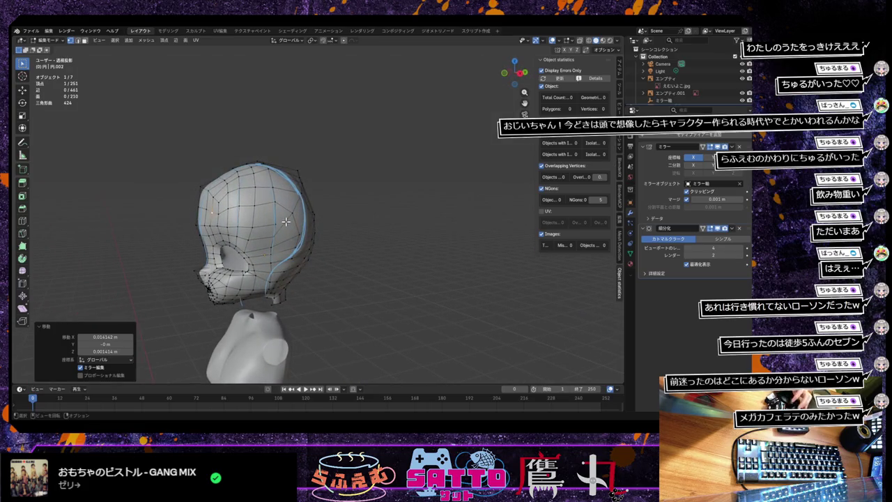
{"action": "key", "text": "KP_3"}
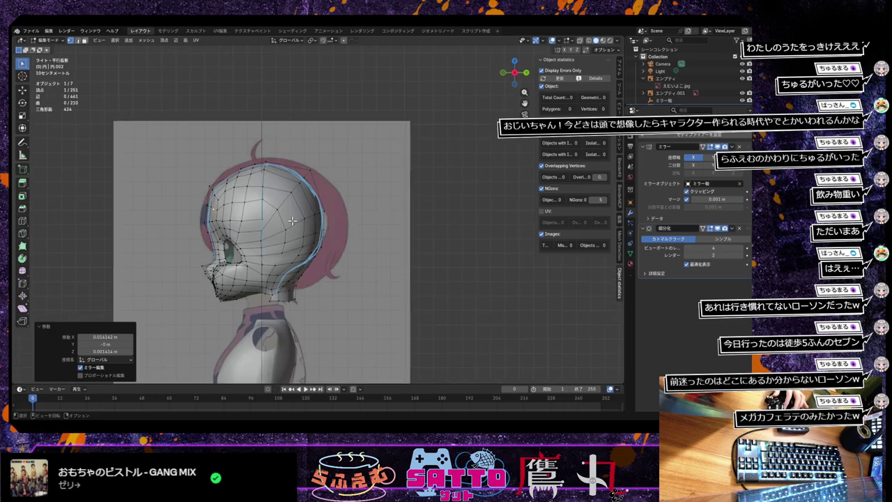
{"action": "left_click", "coordinate": [270, 167]}
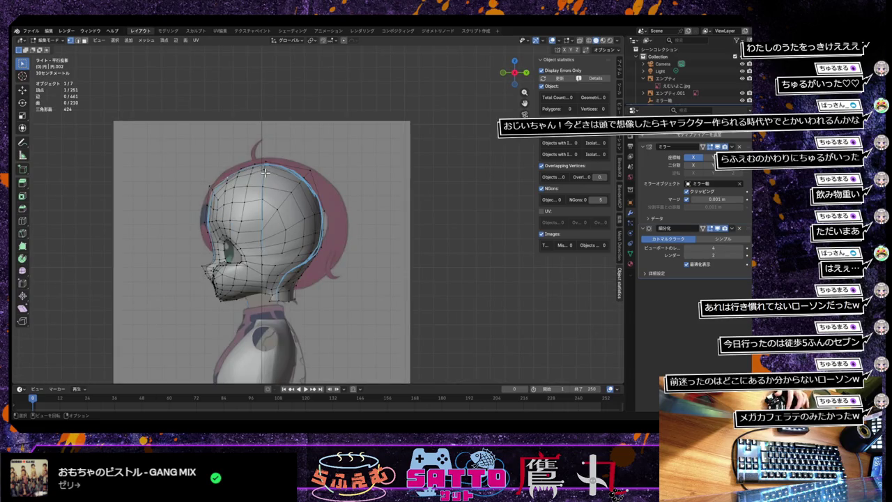
{"action": "key", "text": "g"}
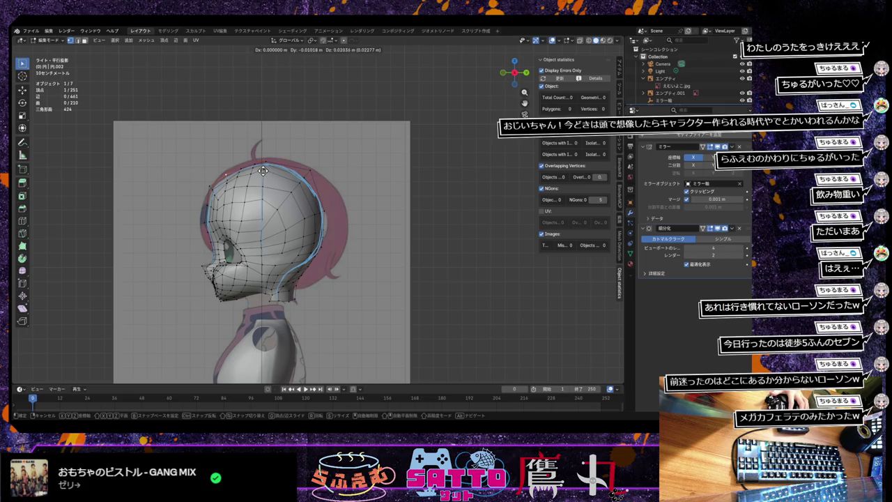
{"action": "left_click", "coordinate": [262, 170]}
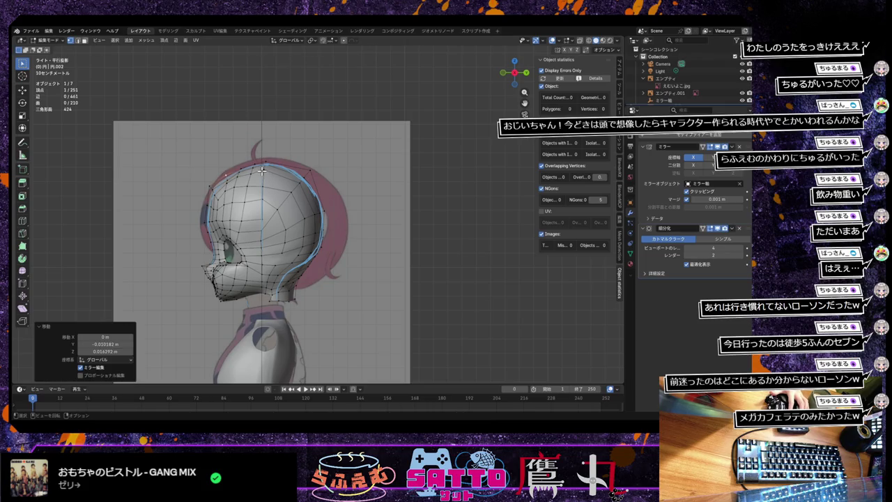
Push the forehead vertices backward along Y to match the side reference.
{"action": "key", "text": "g"}
{"action": "key", "text": "y"}
{"action": "left_click", "coordinate": [203, 202]}
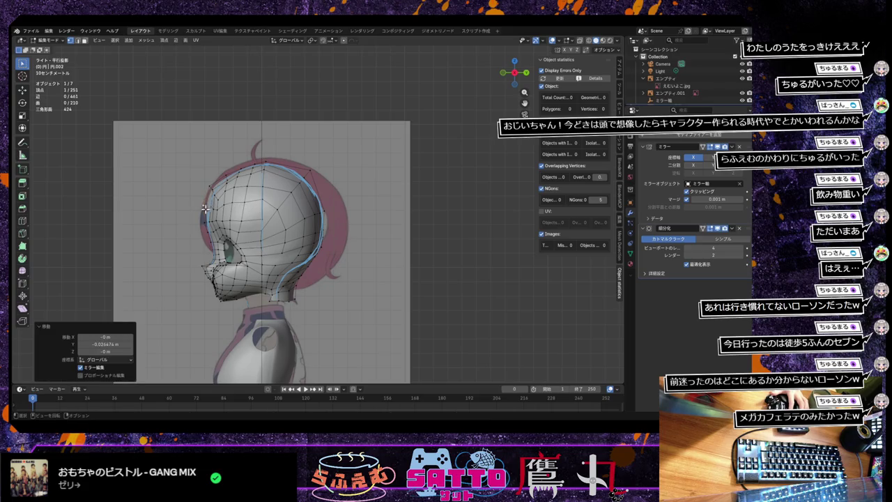
{"action": "key", "text": "g"}
{"action": "key", "text": "y"}
{"action": "left_click", "coordinate": [203, 218]}
{"action": "key", "text": "g"}
{"action": "left_click", "coordinate": [205, 201]}
Raise the crown vertices onto the side profile to round the skull, then orbit to check.
{"action": "key", "text": "g"}
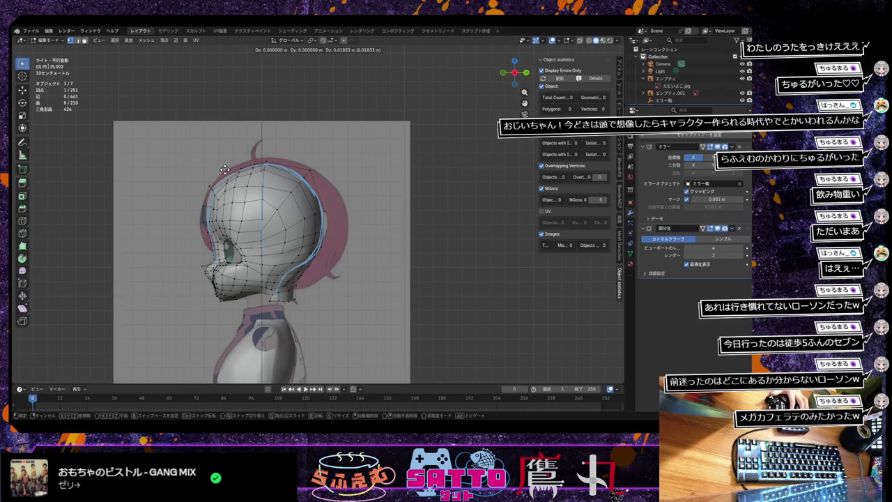
{"action": "left_click", "coordinate": [227, 171]}
{"action": "key", "text": "g"}
{"action": "left_click", "coordinate": [242, 161]}
{"action": "key", "text": "g"}
{"action": "left_click", "coordinate": [258, 157]}
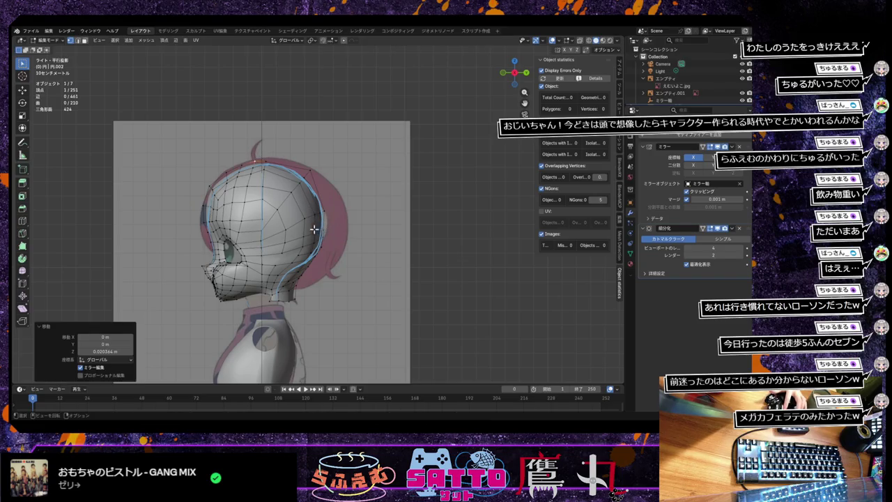
{"action": "middle_click_drag", "start_coordinate": [311, 235], "coordinate": [395, 229]}
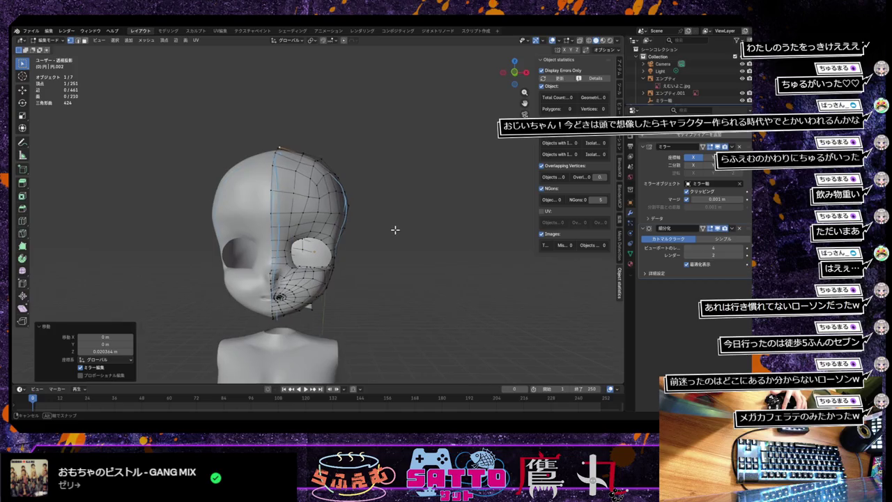
In front view, move the head's right-edge vertices onto the reference outline.
{"action": "key", "text": "KP_1"}
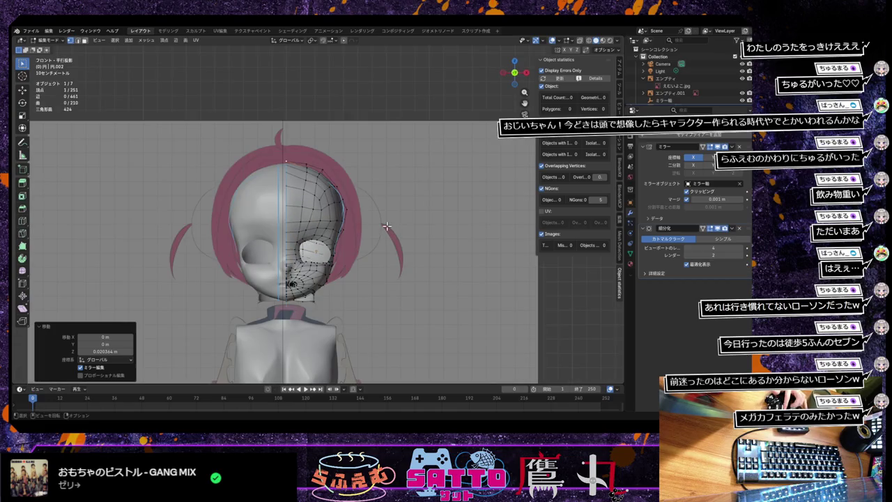
{"action": "left_click", "coordinate": [302, 207]}
{"action": "key", "text": "g"}
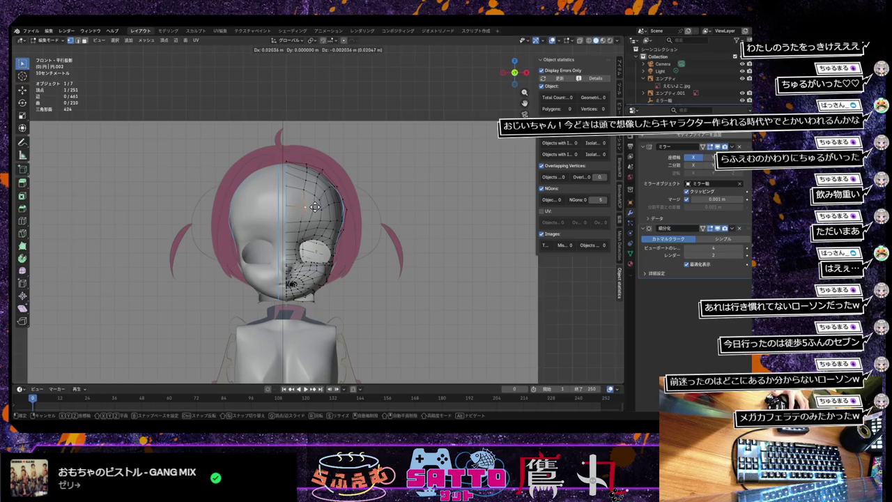
{"action": "left_click", "coordinate": [312, 206]}
{"action": "key", "text": "g"}
{"action": "left_click", "coordinate": [305, 223]}
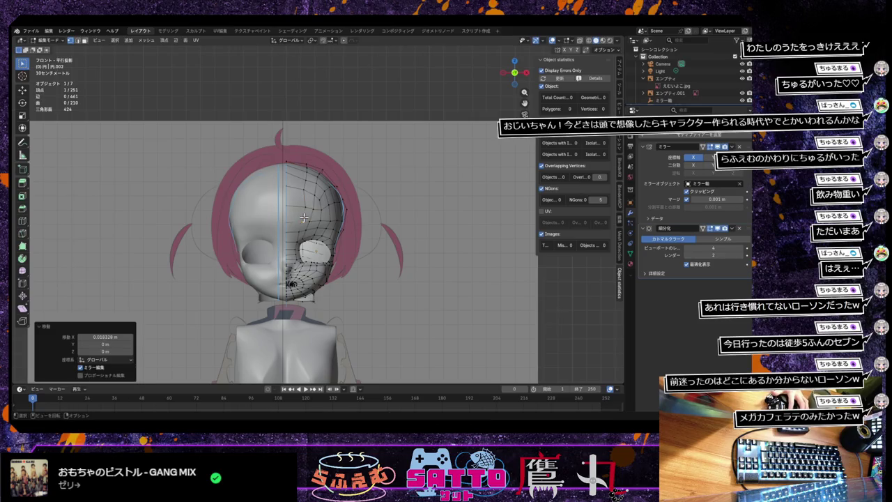
{"action": "left_click", "coordinate": [306, 191]}
{"action": "key", "text": "g"}
{"action": "left_click", "coordinate": [306, 190]}
Shift the upper-head vertices outward to widen the skull, then orbit to check.
{"action": "key", "text": "g"}
{"action": "left_click", "coordinate": [308, 174]}
{"action": "key", "text": "g"}
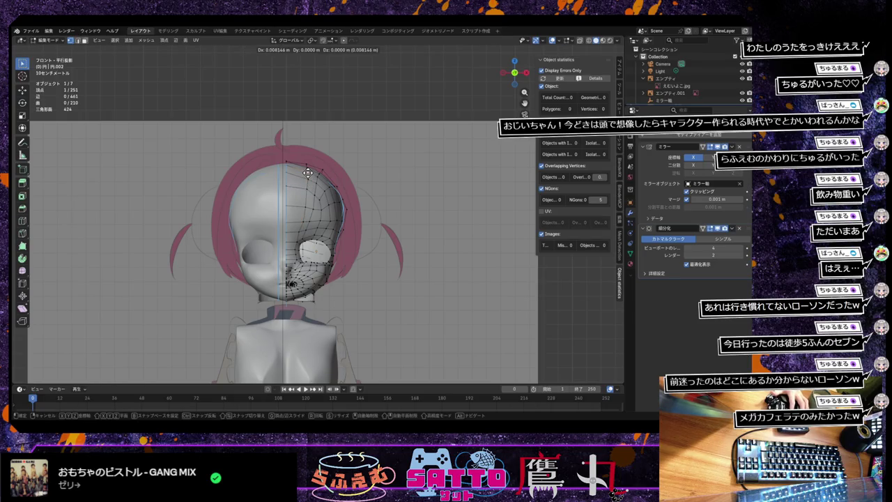
{"action": "left_click", "coordinate": [310, 164]}
{"action": "key", "text": "g"}
{"action": "left_click", "coordinate": [310, 168]}
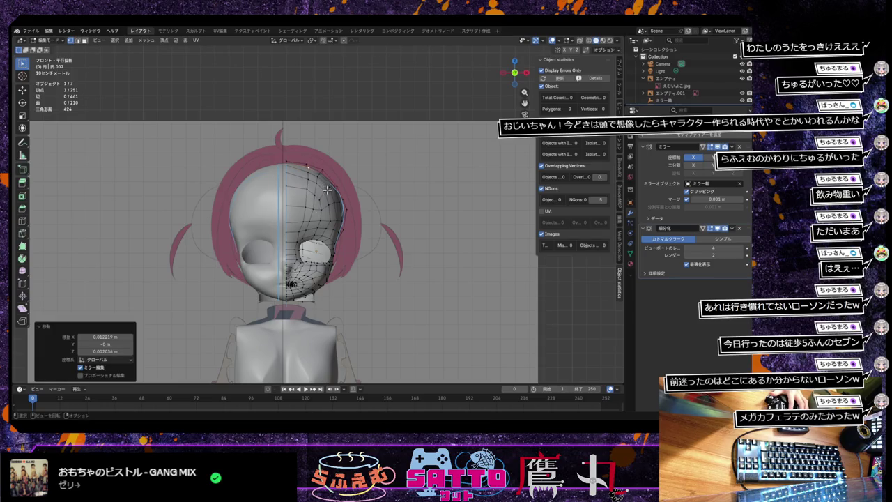
{"action": "mouse_move", "coordinate": [325, 202]}
{"action": "middle_mouse_down"}
{"action": "mouse_move", "coordinate": [345, 221]}
{"action": "mouse_move", "coordinate": [338, 210]}
{"action": "middle_mouse_up"}
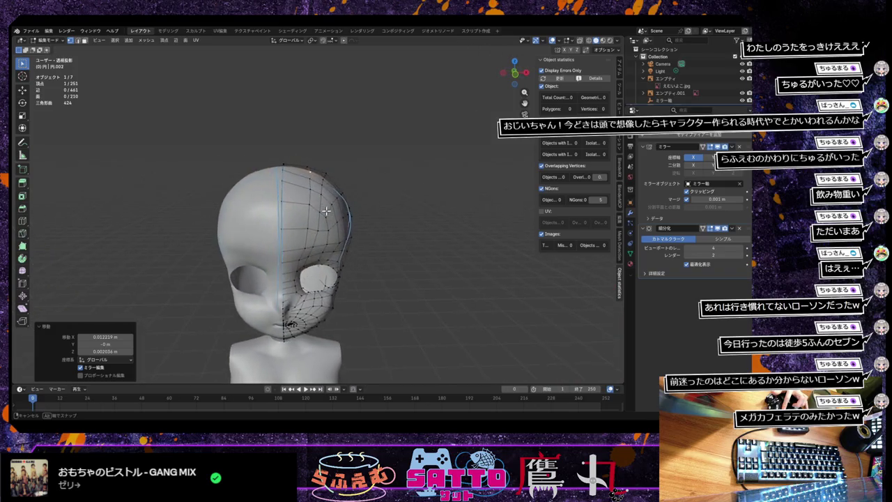
{"action": "middle_click_drag", "start_coordinate": [338, 210], "coordinate": [335, 207]}
In front view, adjust the upper-side vertex and lift a crown vertex onto the outline.
{"action": "key", "text": "KP_1"}
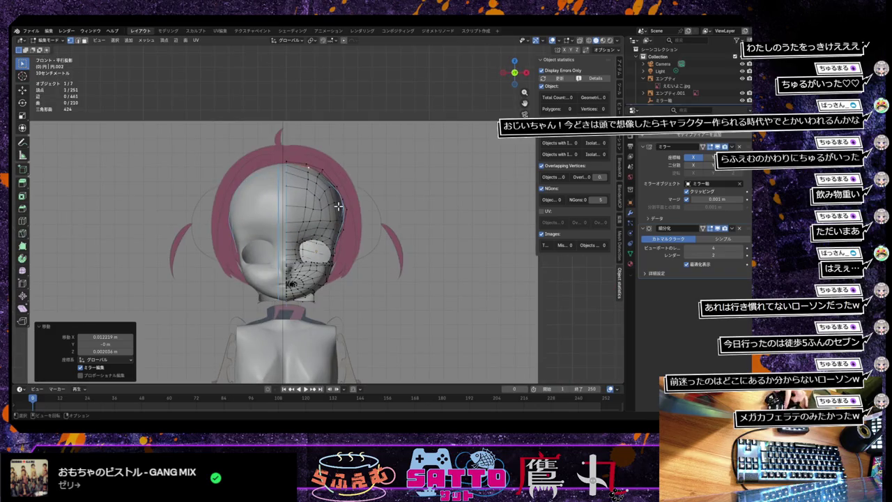
{"action": "left_click", "coordinate": [324, 200]}
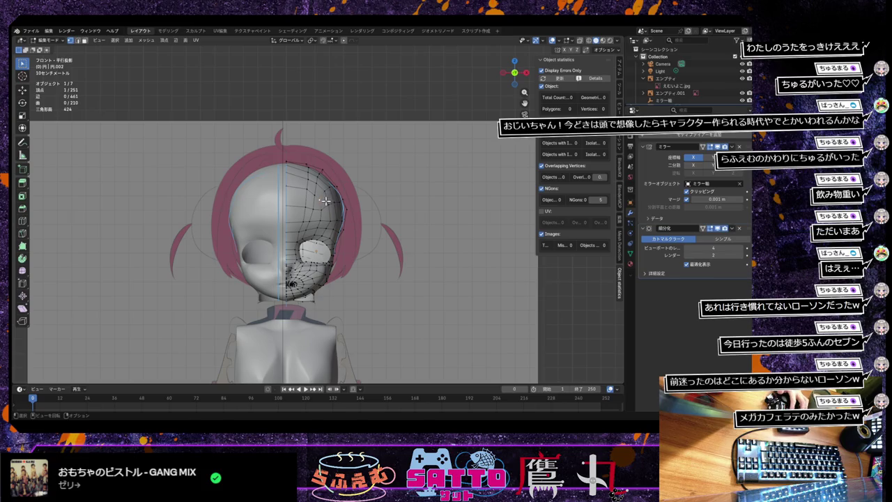
{"action": "key", "text": "g"}
{"action": "left_click", "coordinate": [326, 201]}
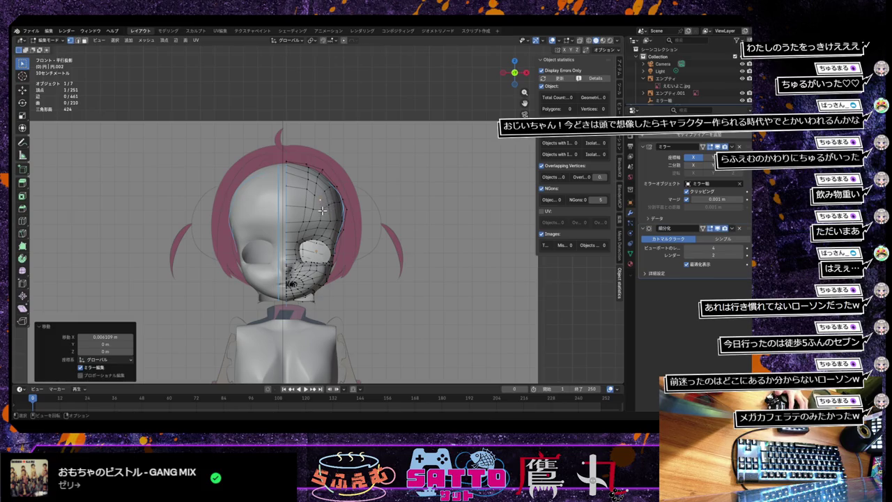
{"action": "key", "text": "g"}
{"action": "left_click", "coordinate": [322, 212]}
{"action": "key", "text": "g"}
{"action": "left_click", "coordinate": [322, 220]}
{"action": "key", "text": "g"}
{"action": "left_click", "coordinate": [316, 188]}
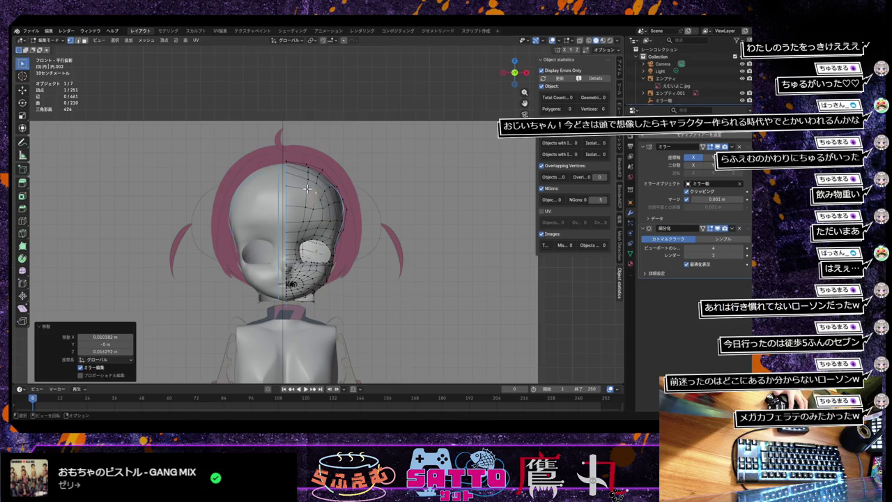
{"action": "key", "text": "g"}
{"action": "left_click", "coordinate": [306, 186]}
Reposition another crown vertex and push a side vertex outward to the reference.
{"action": "key", "text": "g"}
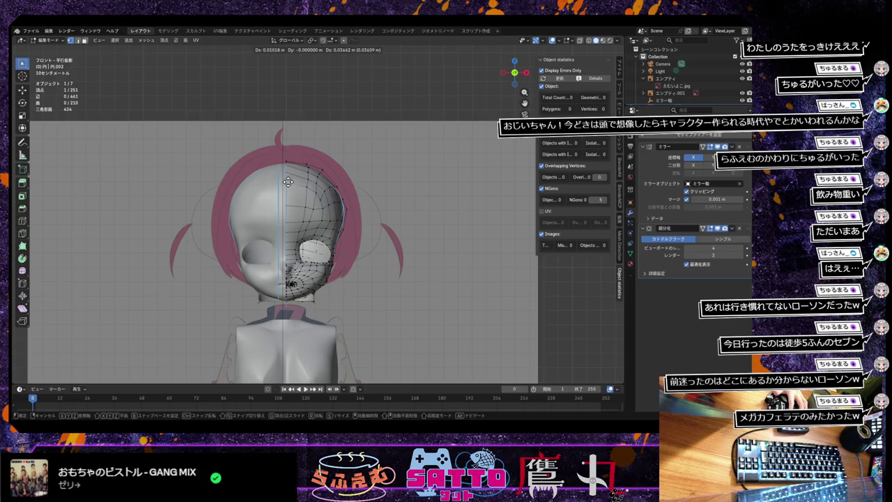
{"action": "left_click", "coordinate": [287, 182]}
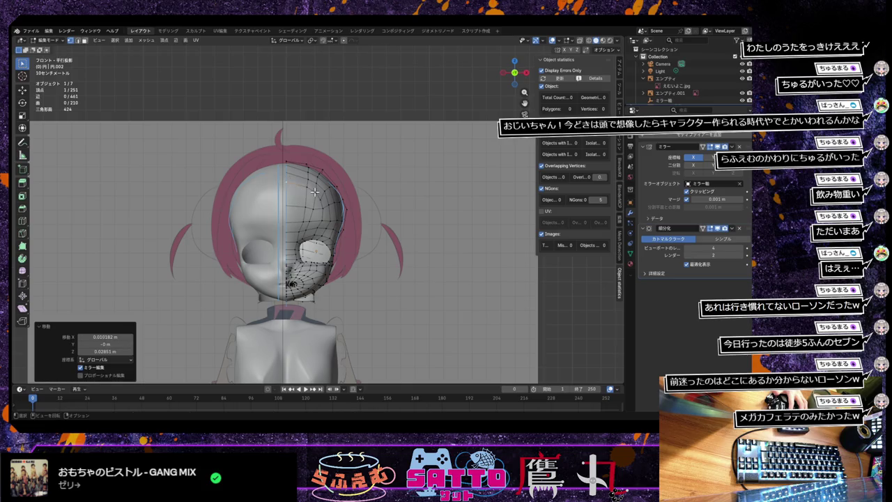
{"action": "key", "text": "g"}
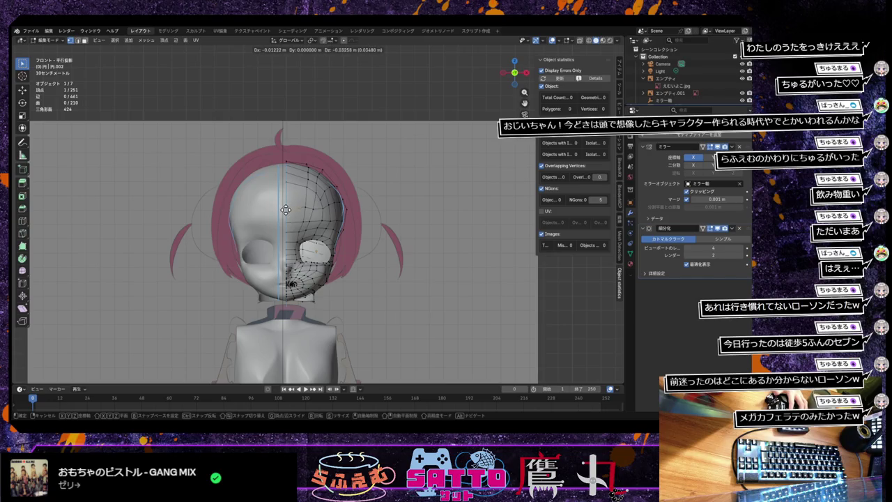
{"action": "left_click", "coordinate": [286, 210]}
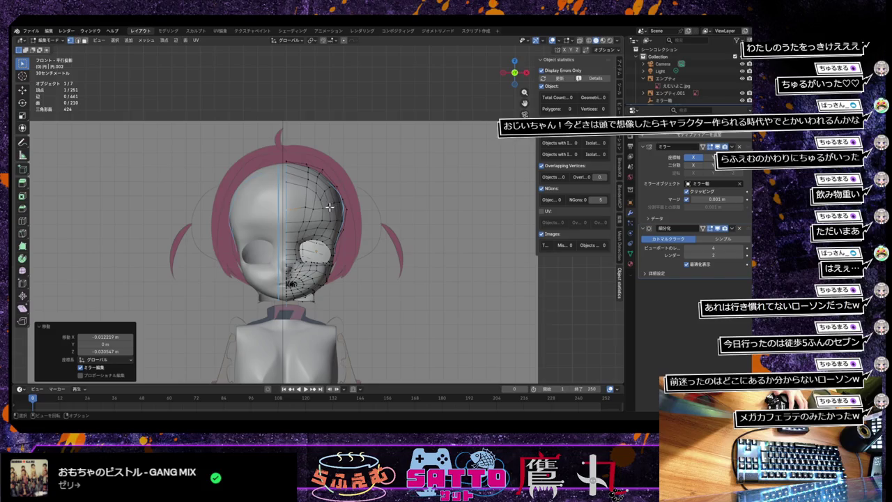
{"action": "key", "text": "g"}
{"action": "left_click", "coordinate": [317, 209]}
Refine vertices from the right edge up to the top, then orbit and zoom out to inspect.
{"action": "left_click", "coordinate": [306, 207]}
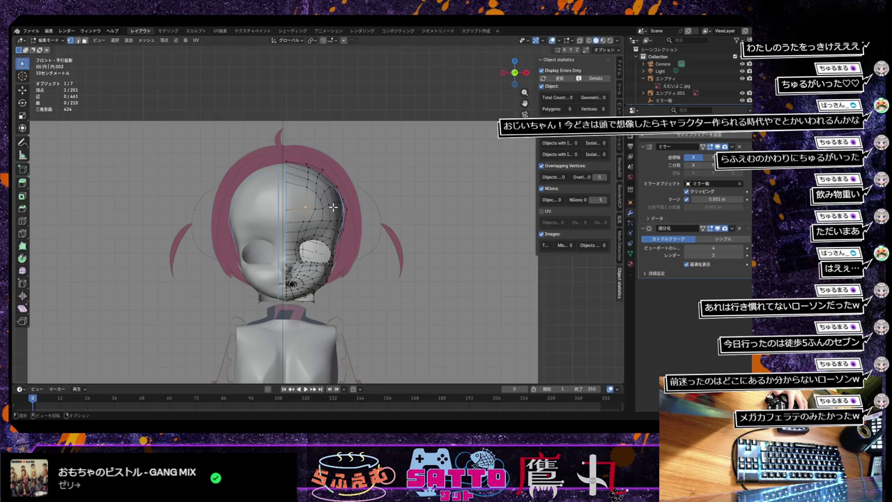
{"action": "key", "text": "g"}
{"action": "left_click", "coordinate": [332, 203]}
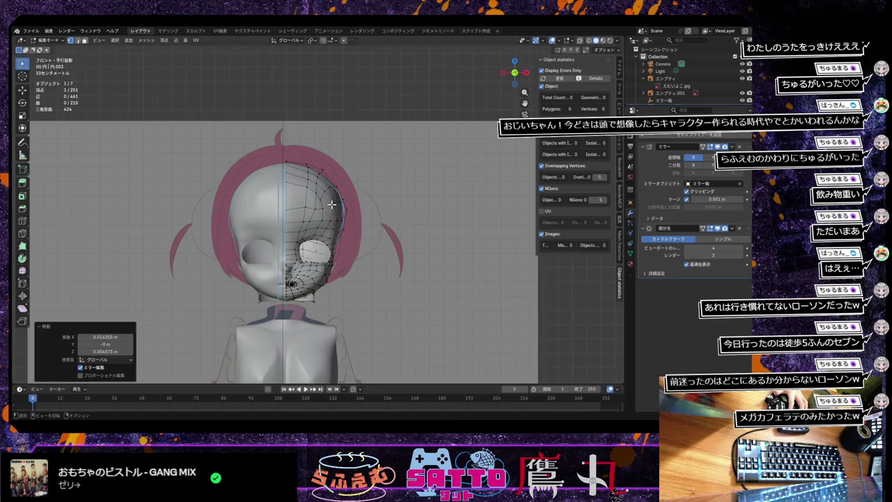
{"action": "key", "text": "g"}
{"action": "left_click", "coordinate": [325, 190]}
{"action": "key", "text": "g"}
{"action": "left_click", "coordinate": [316, 181]}
{"action": "key", "text": "g"}
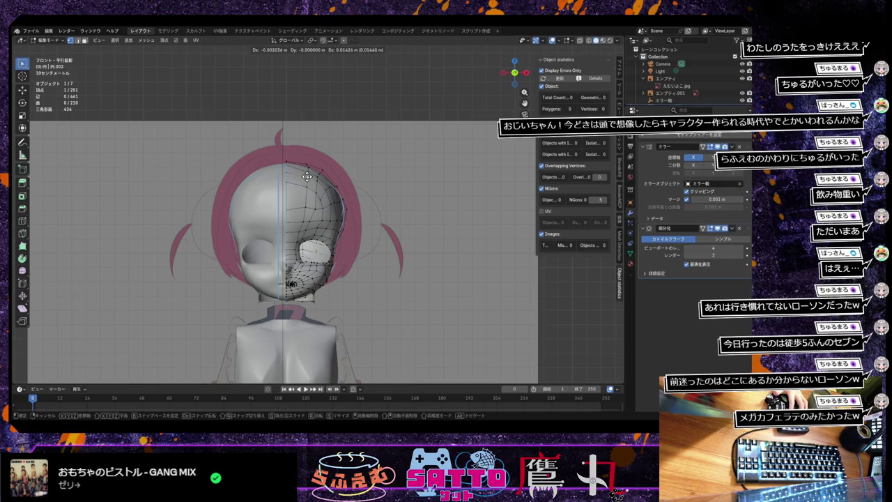
{"action": "left_click", "coordinate": [306, 175]}
{"action": "key", "text": "g"}
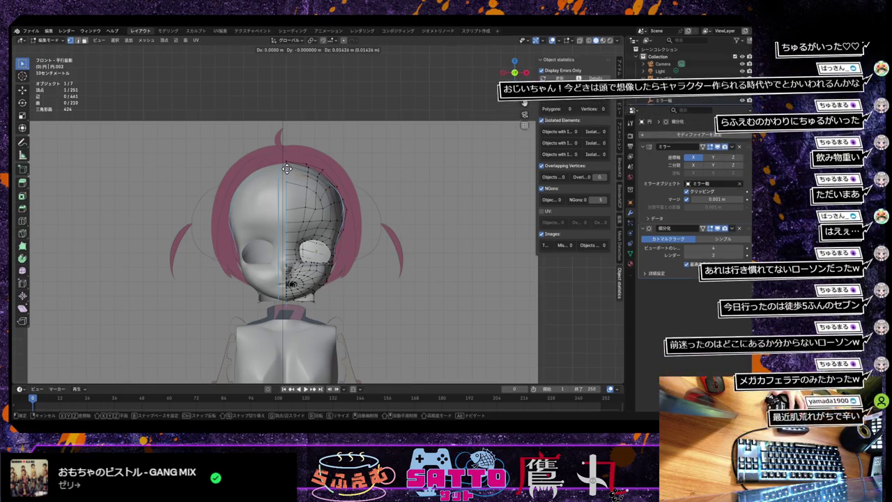
{"action": "left_click", "coordinate": [290, 169]}
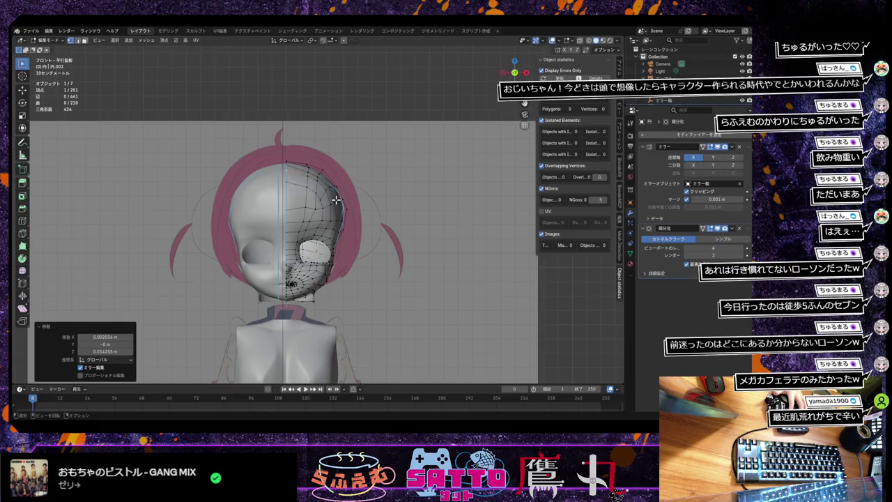
{"action": "mouse_move", "coordinate": [336, 207]}
{"action": "middle_mouse_down"}
{"action": "mouse_move", "coordinate": [365, 232]}
{"action": "mouse_move", "coordinate": [366, 249]}
{"action": "mouse_move", "coordinate": [325, 224]}
{"action": "mouse_move", "coordinate": [342, 242]}
{"action": "mouse_move", "coordinate": [317, 232]}
{"action": "mouse_move", "coordinate": [414, 255]}
{"action": "mouse_move", "coordinate": [456, 247]}
{"action": "mouse_move", "coordinate": [328, 265]}
{"action": "mouse_move", "coordinate": [328, 257]}
{"action": "mouse_move", "coordinate": [340, 266]}
{"action": "mouse_move", "coordinate": [303, 260]}
{"action": "mouse_move", "coordinate": [314, 272]}
{"action": "mouse_move", "coordinate": [389, 252]}
{"action": "mouse_move", "coordinate": [436, 262]}
{"action": "mouse_move", "coordinate": [395, 274]}
{"action": "mouse_move", "coordinate": [298, 247]}
{"action": "mouse_move", "coordinate": [325, 301]}
{"action": "mouse_move", "coordinate": [314, 295]}
{"action": "mouse_move", "coordinate": [325, 298]}
{"action": "middle_mouse_up"}
{"action": "scroll", "coordinate": [329, 231], "scroll_direction": "down", "scroll_amount": 3}
{"action": "key", "text": "KP_1"}
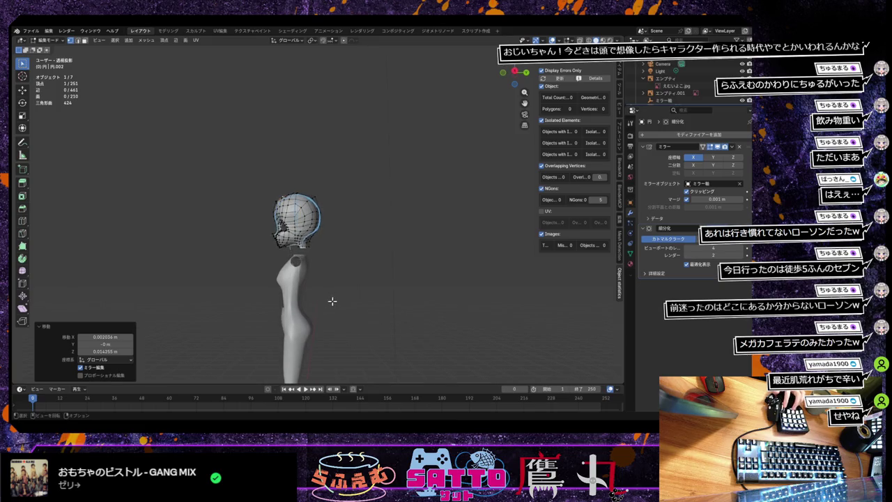
Orbit around the figure from behind and the side, briefly checking it in wireframe.
{"action": "mouse_move", "coordinate": [352, 300]}
{"action": "middle_mouse_down"}
{"action": "mouse_move", "coordinate": [370, 304]}
{"action": "mouse_move", "coordinate": [352, 307]}
{"action": "middle_mouse_up"}
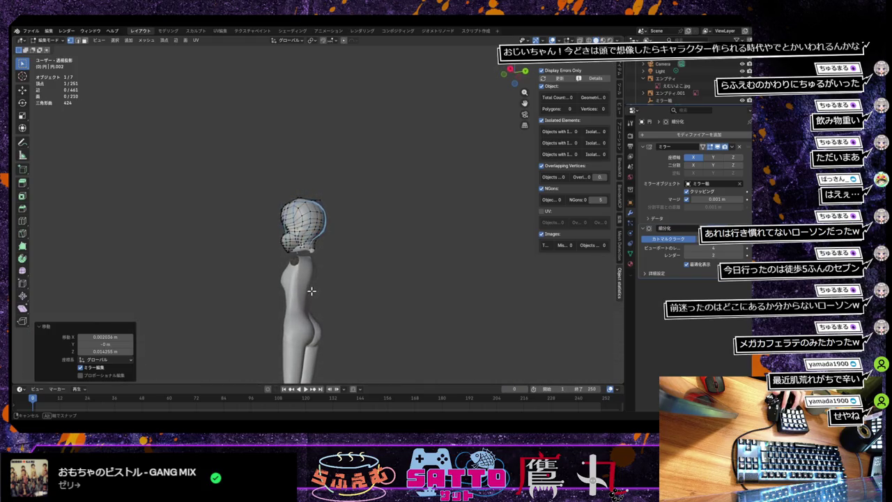
{"action": "mouse_move", "coordinate": [312, 292]}
{"action": "middle_mouse_down"}
{"action": "mouse_move", "coordinate": [276, 285]}
{"action": "mouse_move", "coordinate": [349, 322]}
{"action": "mouse_move", "coordinate": [334, 319]}
{"action": "mouse_move", "coordinate": [342, 355]}
{"action": "middle_mouse_up"}
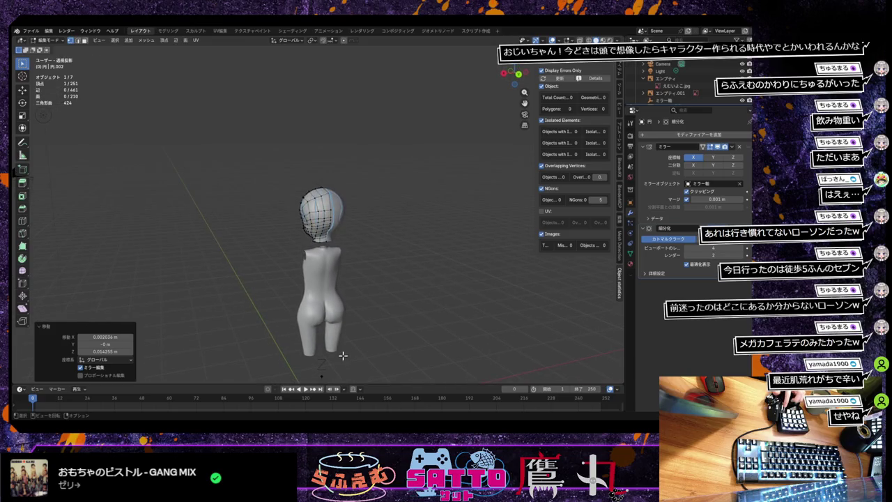
{"action": "mouse_move", "coordinate": [360, 313]}
{"action": "middle_mouse_down"}
{"action": "mouse_move", "coordinate": [422, 302]}
{"action": "mouse_move", "coordinate": [427, 288]}
{"action": "mouse_move", "coordinate": [404, 269]}
{"action": "mouse_move", "coordinate": [416, 274]}
{"action": "mouse_move", "coordinate": [408, 276]}
{"action": "middle_mouse_up"}
{"action": "key", "text": "shift+z"}
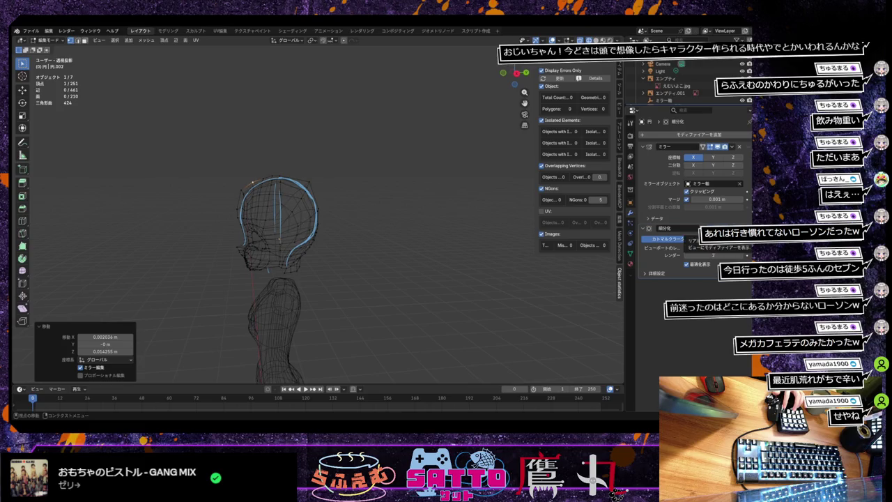
{"action": "mouse_move", "coordinate": [389, 243]}
{"action": "middle_mouse_down"}
{"action": "mouse_move", "coordinate": [404, 235]}
{"action": "mouse_move", "coordinate": [358, 100]}
{"action": "mouse_move", "coordinate": [390, 278]}
{"action": "mouse_move", "coordinate": [235, 294]}
{"action": "mouse_move", "coordinate": [227, 309]}
{"action": "mouse_move", "coordinate": [239, 294]}
{"action": "mouse_move", "coordinate": [346, 281]}
{"action": "middle_mouse_up"}
{"action": "key", "text": "shift+z"}
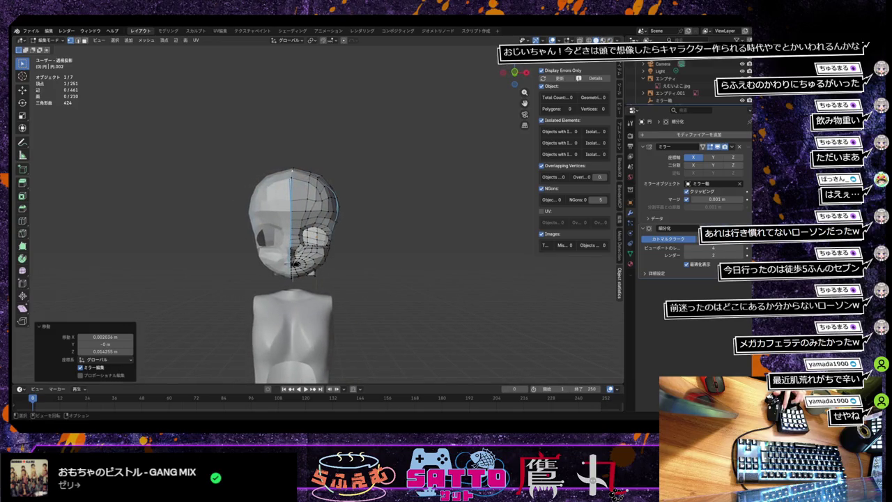
Compare the head against the front reference view, then zoom and orbit it in perspective.
{"action": "mouse_move", "coordinate": [369, 258]}
{"action": "middle_mouse_down"}
{"action": "mouse_move", "coordinate": [391, 253]}
{"action": "mouse_move", "coordinate": [381, 256]}
{"action": "middle_mouse_up"}
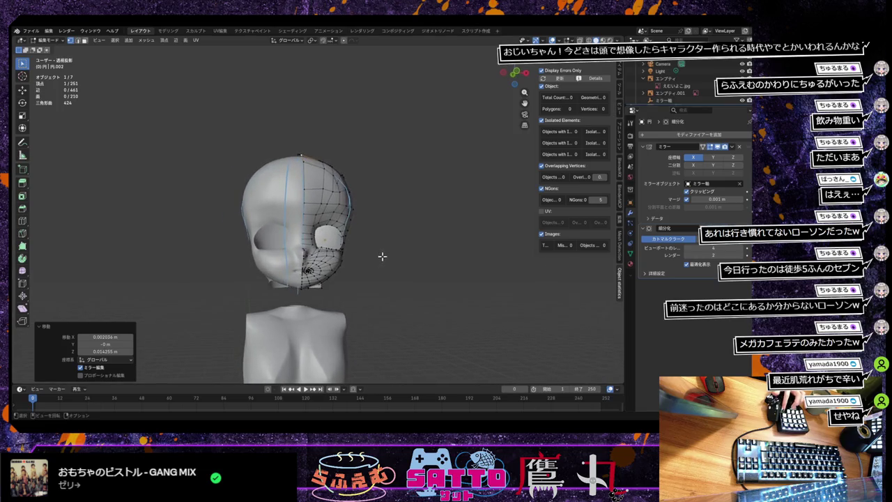
{"action": "key", "text": "KP_1"}
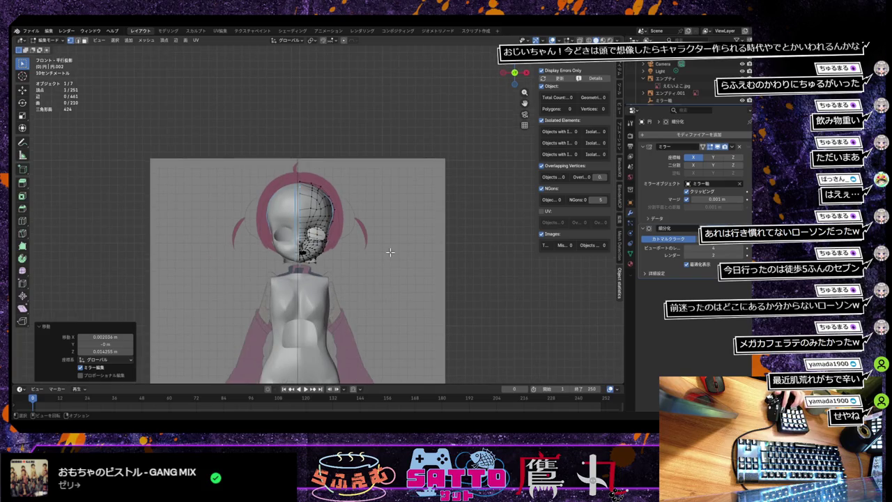
{"action": "key", "text": "alt+z"}
{"action": "key", "text": "alt+z"}
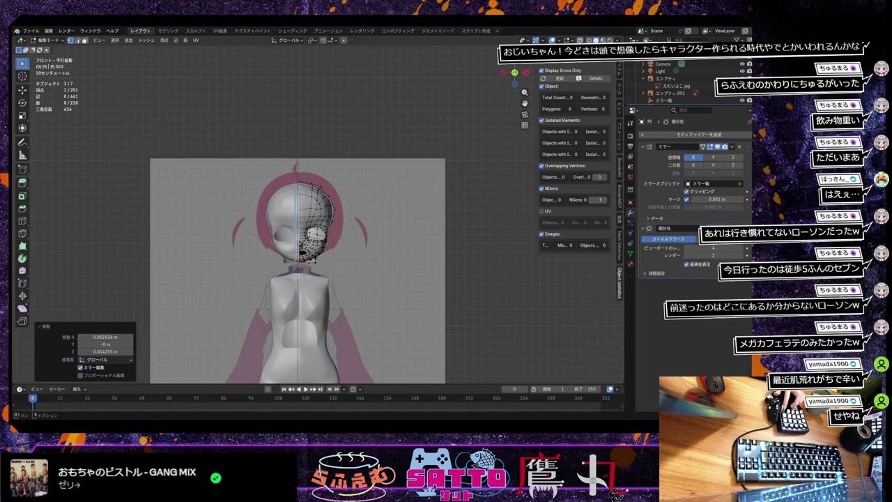
{"action": "key", "text": "alt+z"}
{"action": "key", "text": "alt+z"}
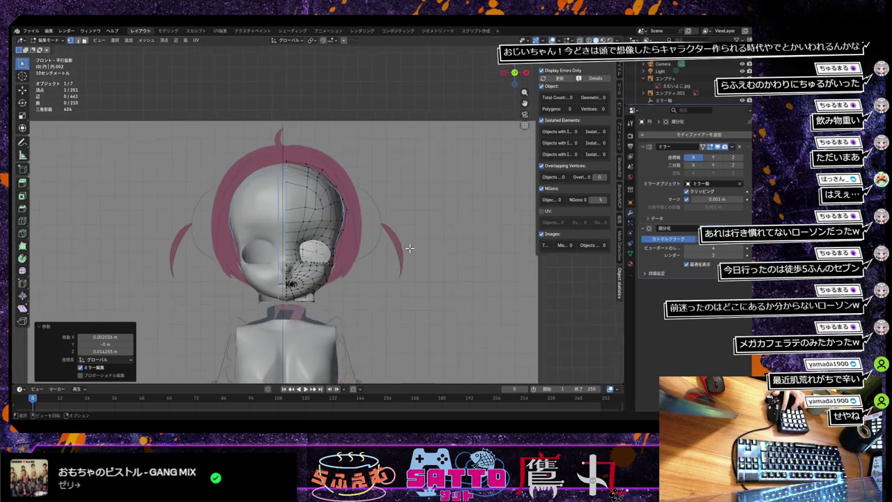
{"action": "scroll", "coordinate": [410, 248], "scroll_direction": "down", "scroll_amount": 3}
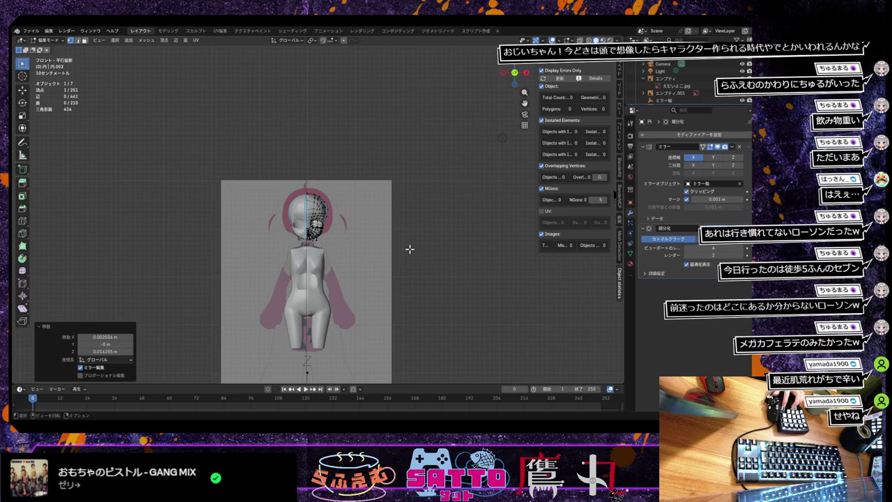
{"action": "scroll", "coordinate": [409, 249], "scroll_direction": "up", "scroll_amount": 3}
{"action": "scroll", "coordinate": [409, 248], "scroll_direction": "up", "scroll_amount": 2}
{"action": "middle_click_drag", "start_coordinate": [409, 249], "coordinate": [335, 248]}
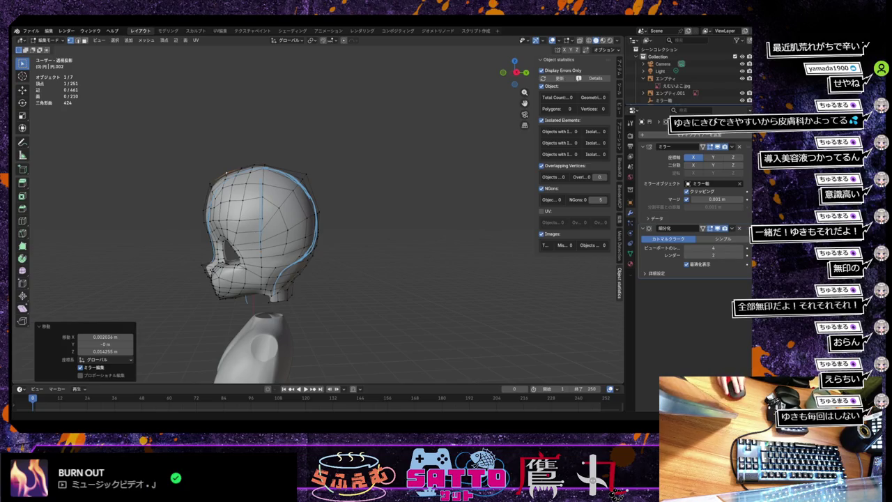
{"action": "scroll", "coordinate": [316, 279], "scroll_direction": "down", "scroll_amount": 3}
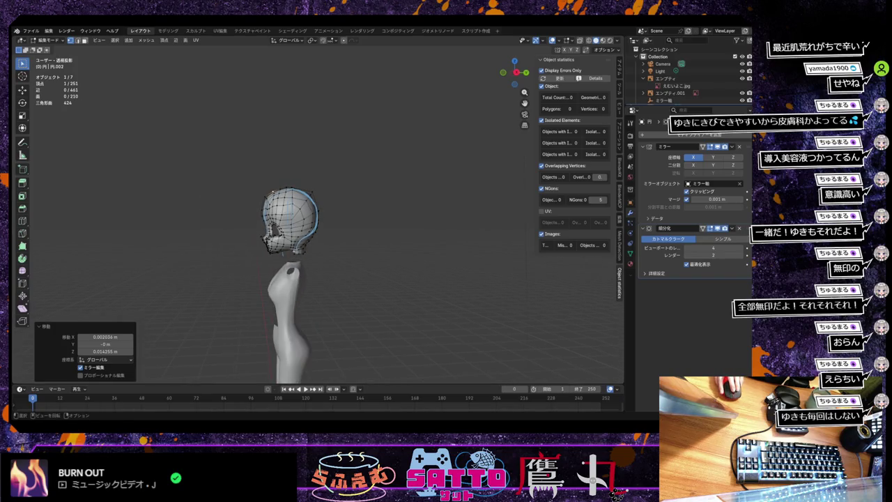
{"action": "mouse_move", "coordinate": [300, 279]}
{"action": "middle_mouse_down"}
{"action": "mouse_move", "coordinate": [316, 280]}
{"action": "mouse_move", "coordinate": [307, 293]}
{"action": "mouse_move", "coordinate": [413, 303]}
{"action": "middle_mouse_up"}
{"action": "scroll", "coordinate": [308, 292], "scroll_direction": "down", "scroll_amount": 1}
{"action": "scroll", "coordinate": [310, 294], "scroll_direction": "down", "scroll_amount": 2}
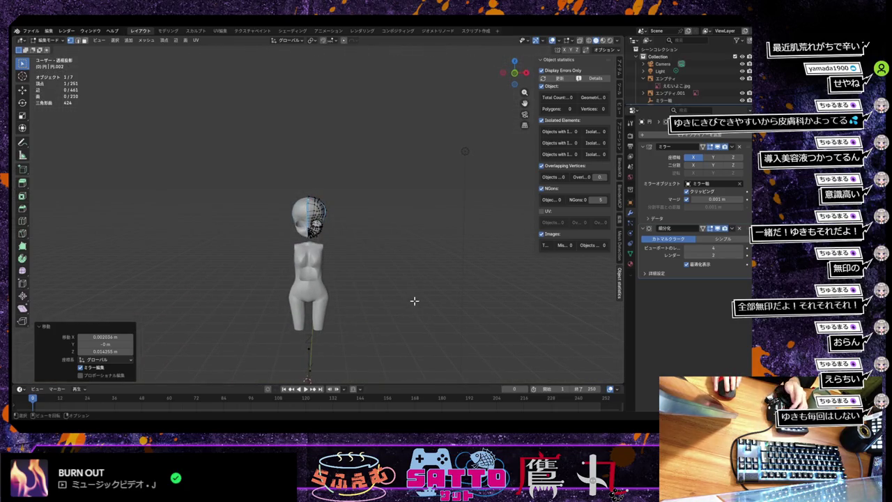
{"action": "key", "text": "KP_3"}
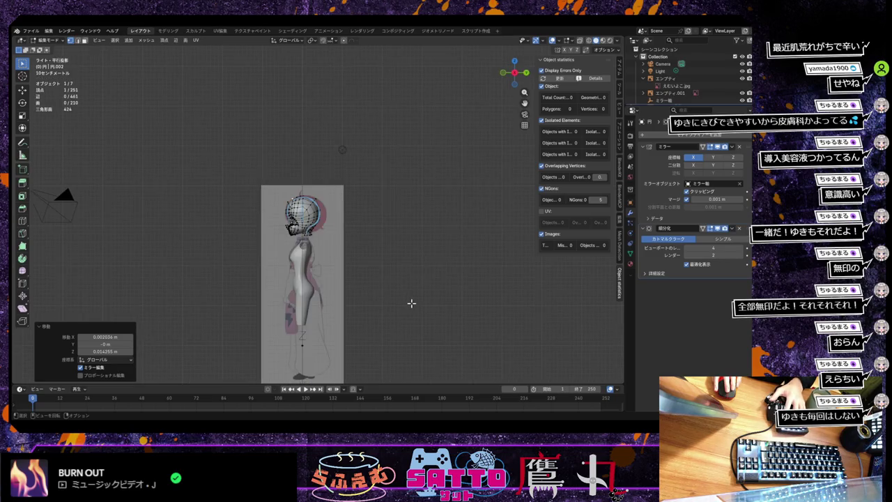
{"action": "key", "text": "KP_1"}
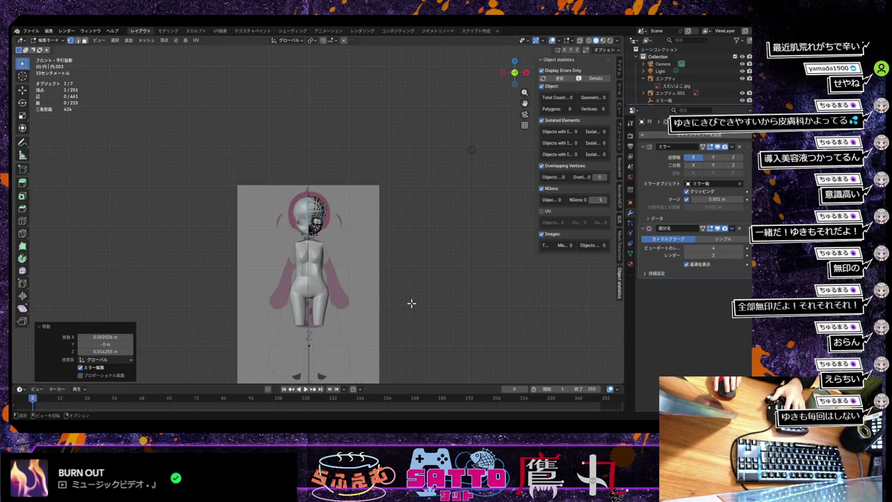
{"action": "key", "text": "KP_3"}
{"action": "scroll", "coordinate": [411, 303], "scroll_direction": "up", "scroll_amount": 1}
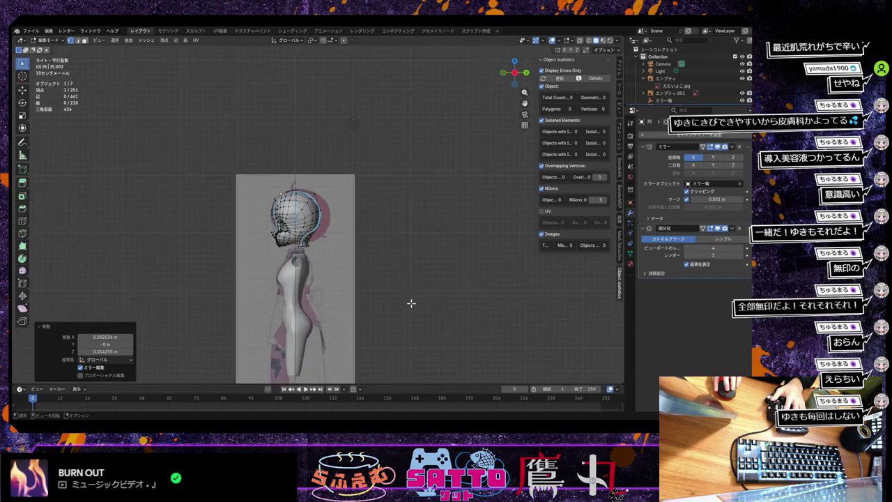
{"action": "scroll", "coordinate": [348, 213], "scroll_direction": "up", "scroll_amount": 2}
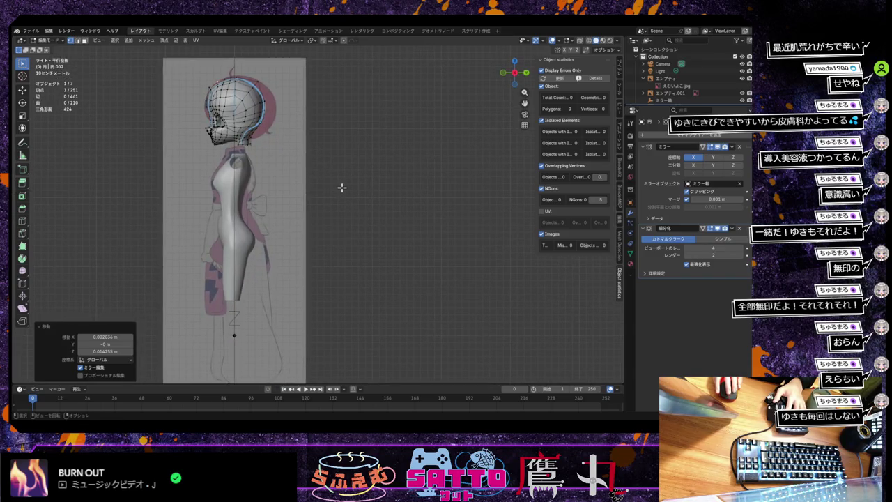
{"action": "key", "text": "KP_1"}
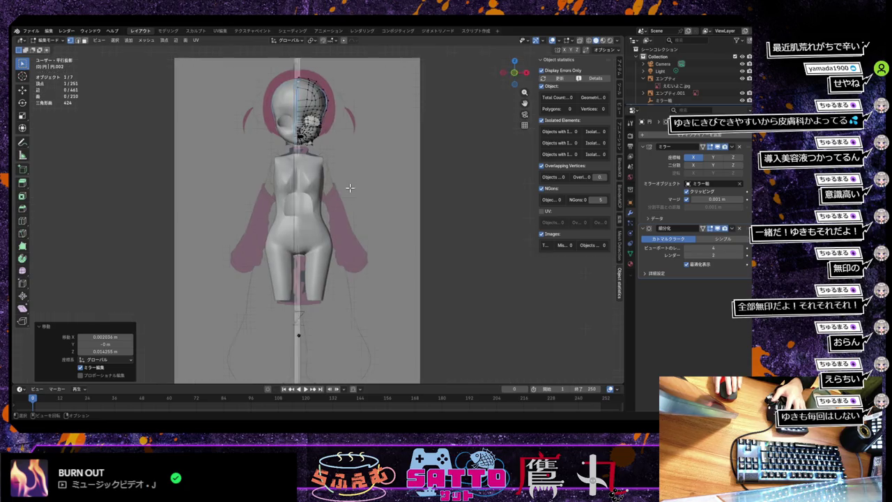
{"action": "key", "text": "KP_3"}
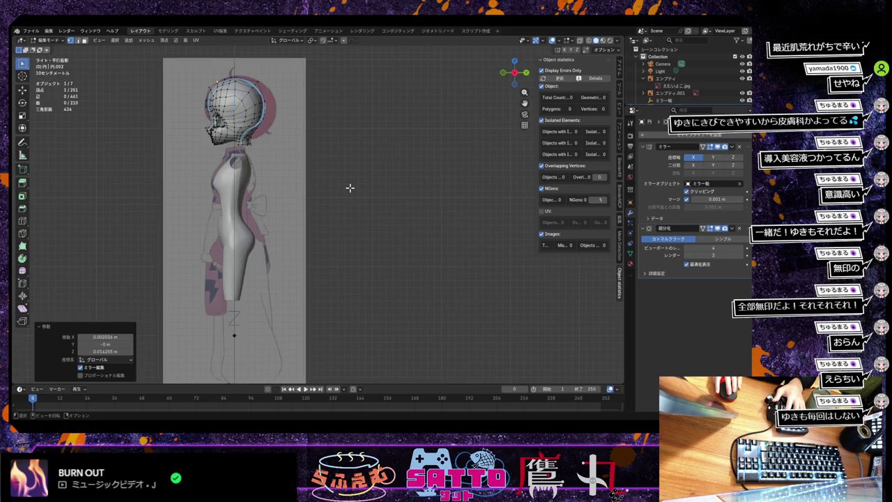
{"action": "scroll", "coordinate": [350, 187], "scroll_direction": "up", "scroll_amount": 2}
{"action": "scroll", "coordinate": [348, 187], "scroll_direction": "up", "scroll_amount": 2}
{"action": "middle_click_drag", "start_coordinate": [271, 189], "coordinate": [334, 213]}
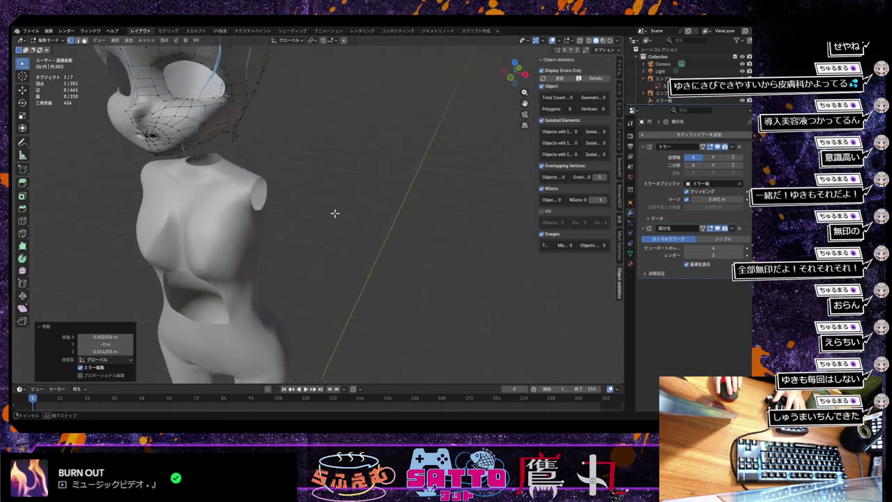
{"action": "scroll", "coordinate": [335, 212], "scroll_direction": "down", "scroll_amount": 1}
{"action": "scroll", "coordinate": [336, 216], "scroll_direction": "down", "scroll_amount": 2}
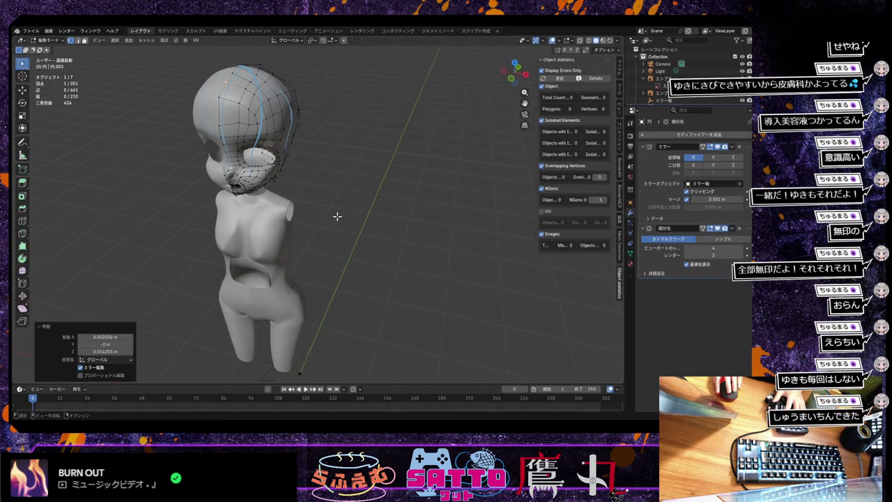
{"action": "mouse_move", "coordinate": [336, 215]}
{"action": "middle_mouse_down"}
{"action": "mouse_move", "coordinate": [279, 194]}
{"action": "mouse_move", "coordinate": [315, 277]}
{"action": "mouse_move", "coordinate": [302, 254]}
{"action": "middle_mouse_up"}
{"action": "scroll", "coordinate": [279, 193], "scroll_direction": "up", "scroll_amount": 2}
{"action": "scroll", "coordinate": [289, 233], "scroll_direction": "up", "scroll_amount": 2}
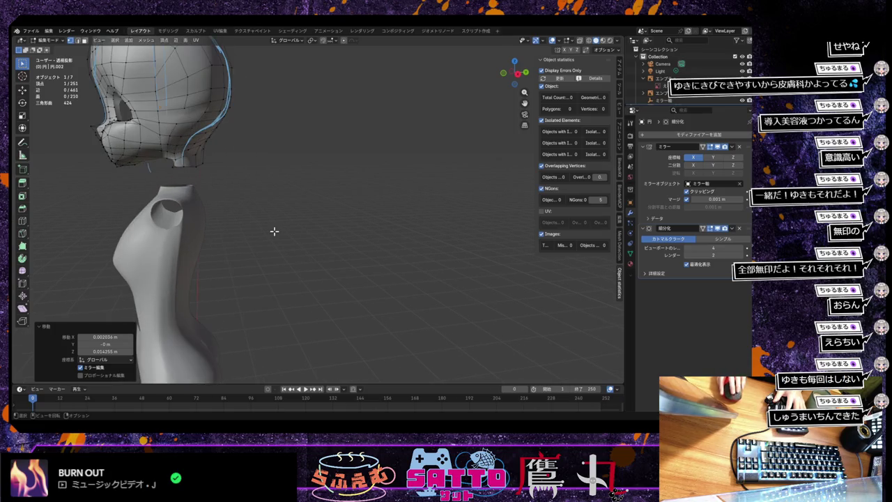
{"action": "key", "text": "KP_3"}
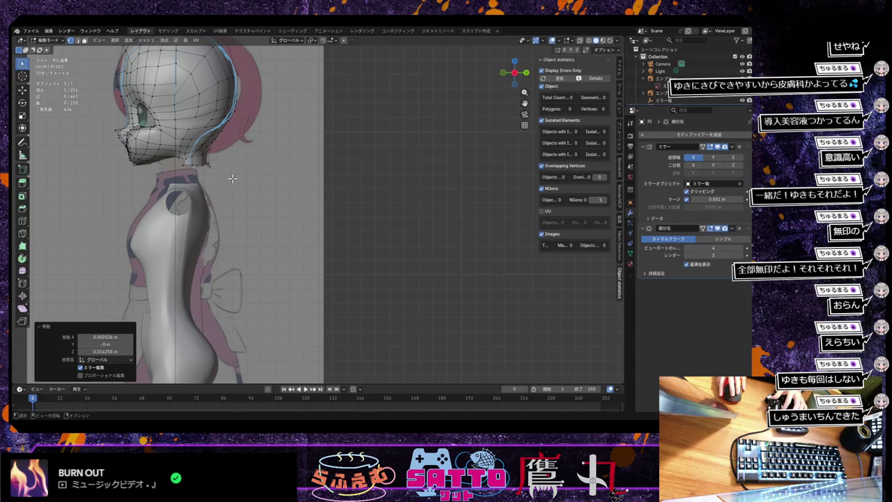
Zoom and pan to frame the torso and hips over the side reference image.
{"action": "scroll", "coordinate": [232, 178], "scroll_direction": "down", "scroll_amount": 1}
{"action": "scroll", "coordinate": [232, 178], "scroll_direction": "down", "scroll_amount": 1}
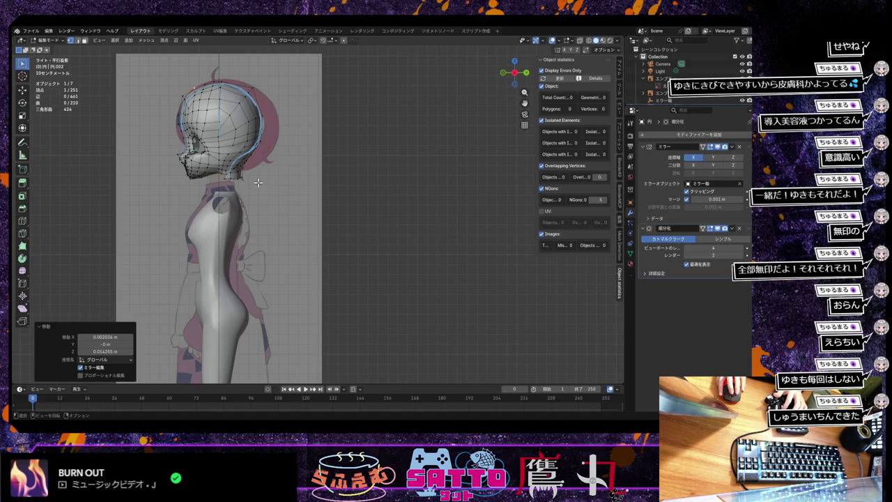
{"action": "scroll", "coordinate": [264, 184], "scroll_direction": "up", "scroll_amount": 1}
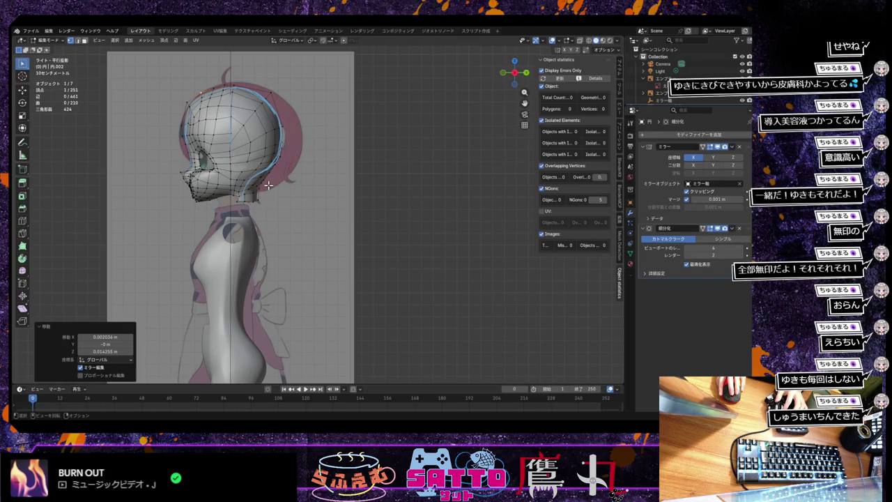
{"action": "scroll", "coordinate": [267, 185], "scroll_direction": "down", "scroll_amount": 1}
{"action": "scroll", "coordinate": [257, 198], "scroll_direction": "down", "scroll_amount": 3}
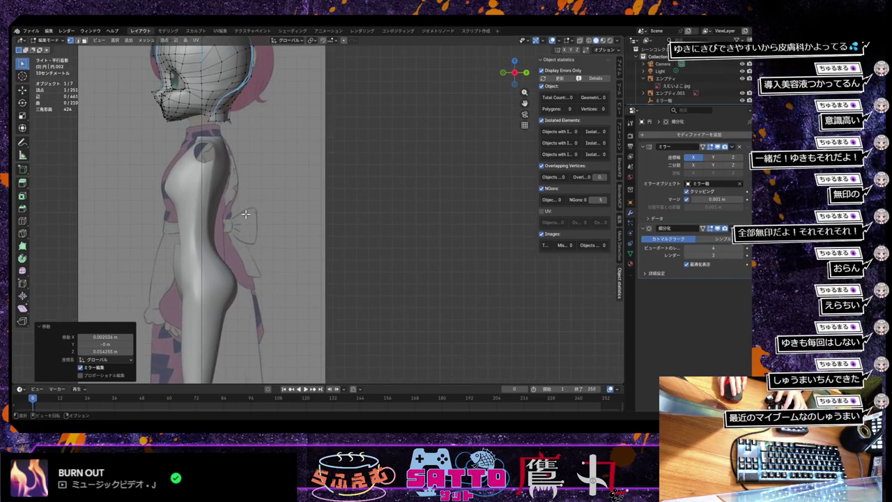
{"action": "middle_click_drag", "start_coordinate": [245, 214], "coordinate": [245, 161], "text": "shift"}
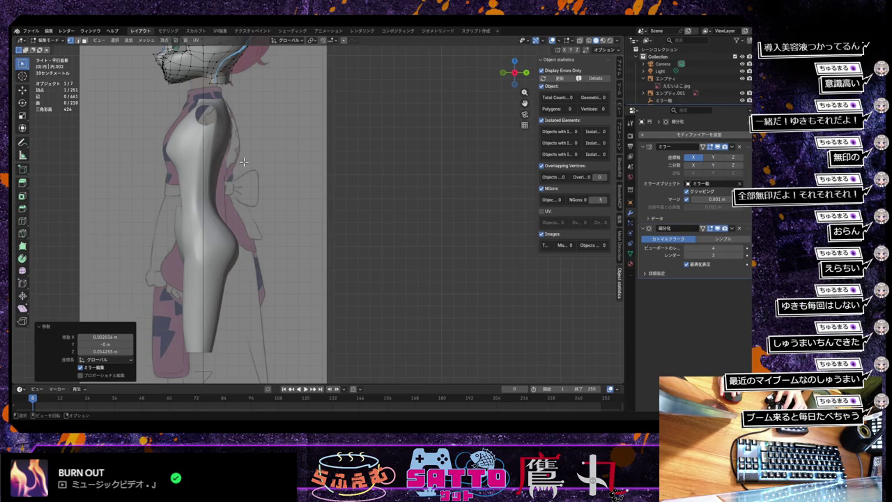
{"action": "middle_click_drag", "start_coordinate": [244, 161], "coordinate": [245, 181], "text": "shift"}
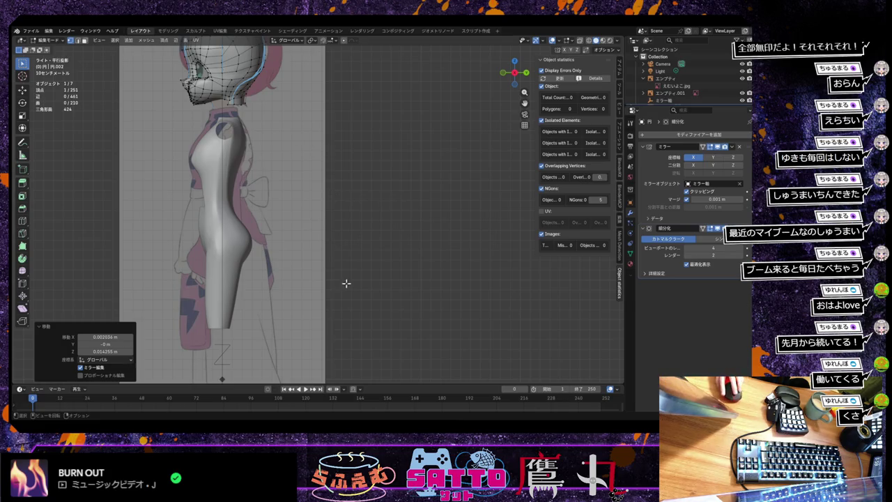
{"action": "scroll", "coordinate": [348, 276], "scroll_direction": "down", "scroll_amount": 2}
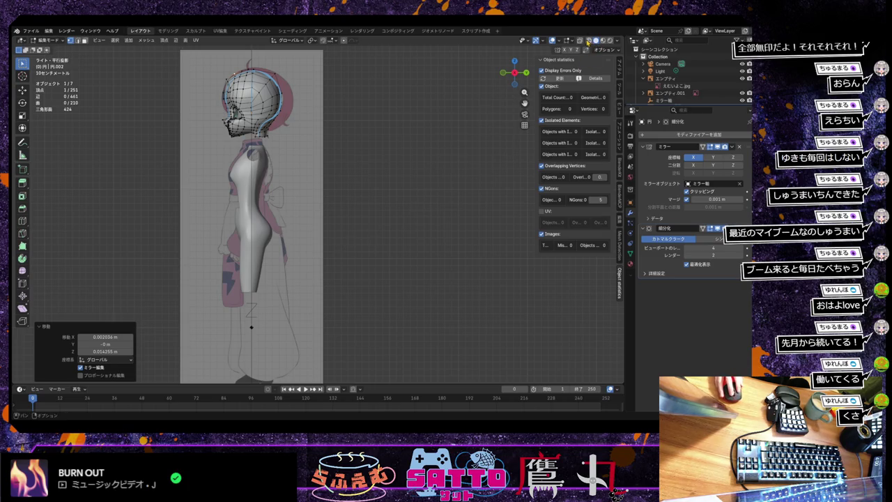
Turn on X-Ray so the reference shows through the mesh, then save the Blender file.
{"action": "left_click", "coordinate": [589, 40]}
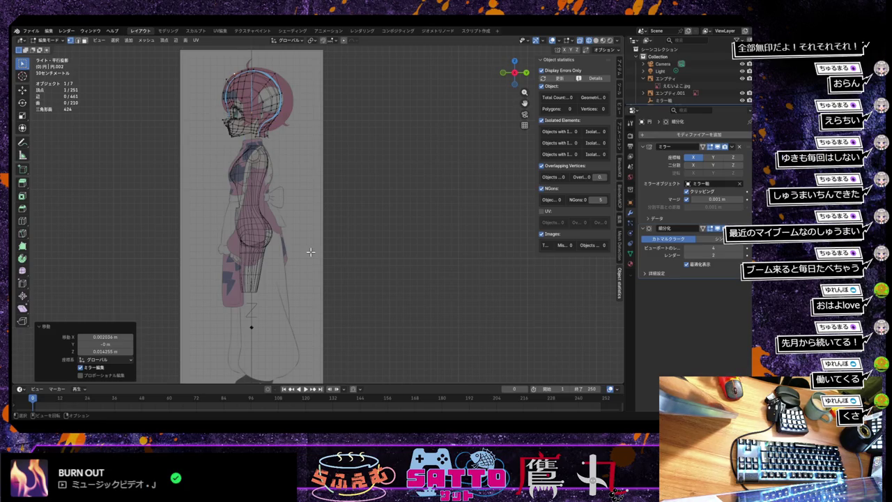
{"action": "left_click", "coordinate": [31, 31]}
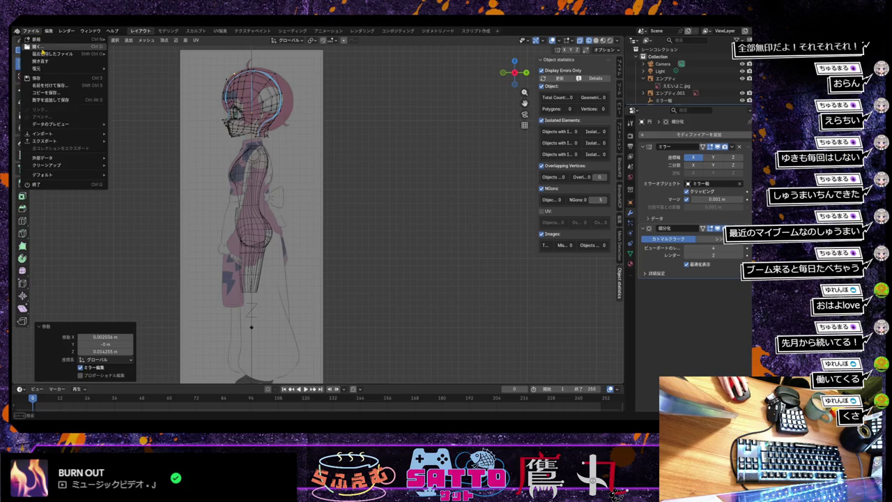
{"action": "left_click", "coordinate": [36, 77]}
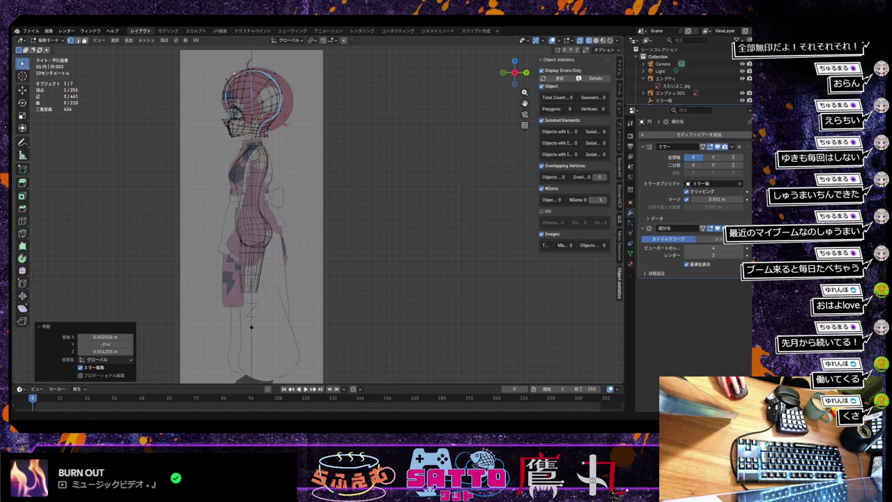